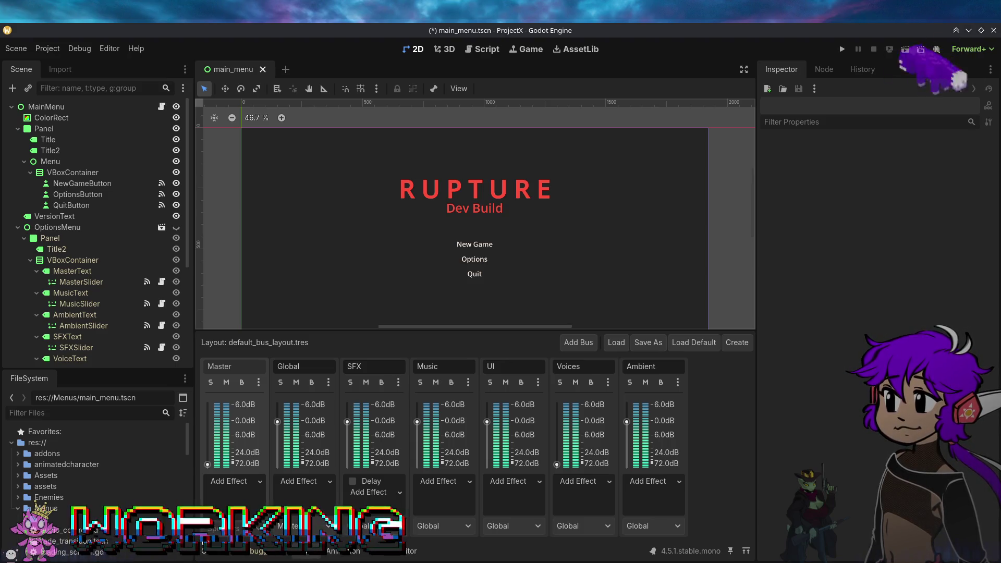
Step: Expand the capitalised Assets and lowercase assets folders side by side, collapsing Menus
scroll(120, 502, "down", 2)
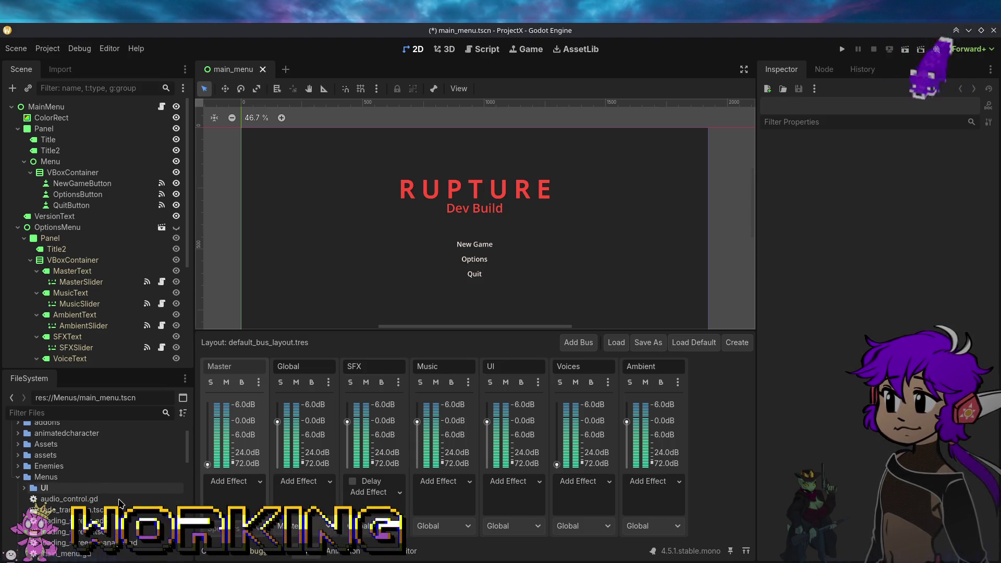
left_click(46, 444)
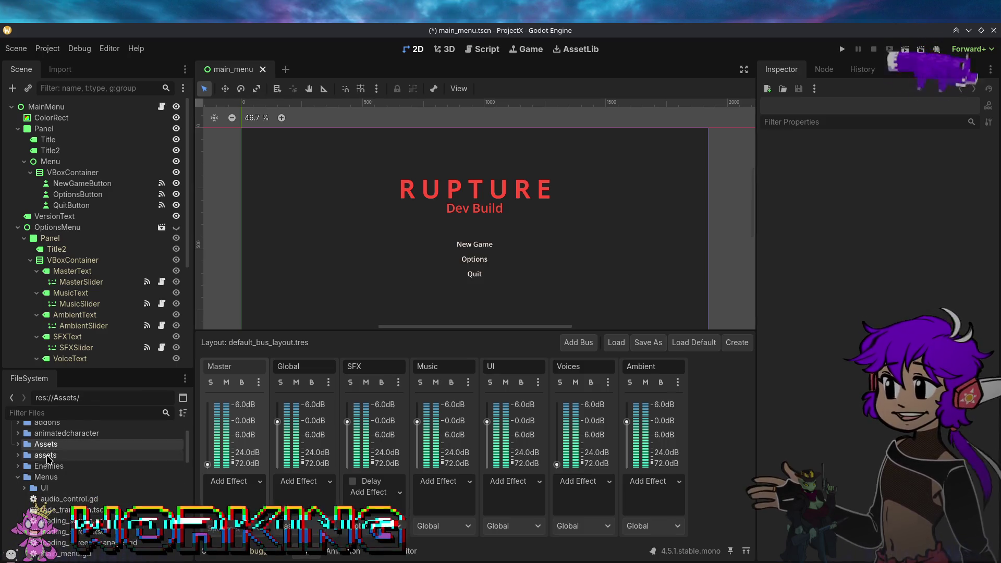
left_click(46, 456)
left_click(18, 455)
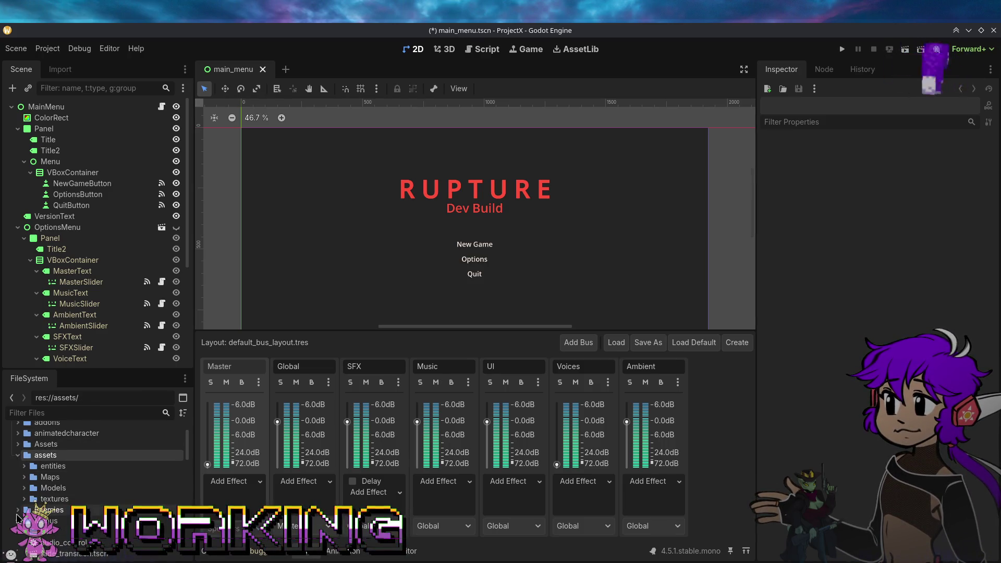
left_click(18, 520)
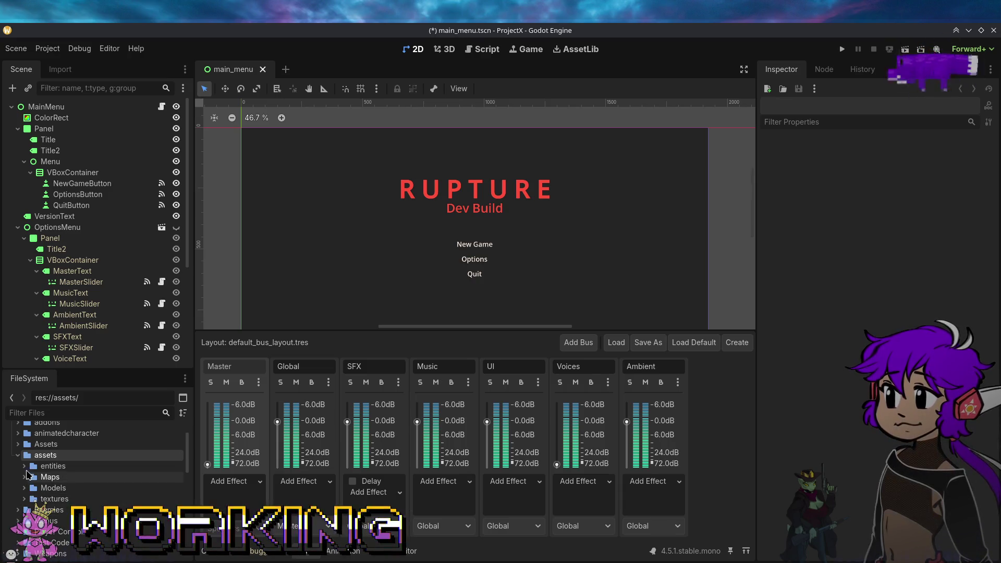
left_click(46, 445)
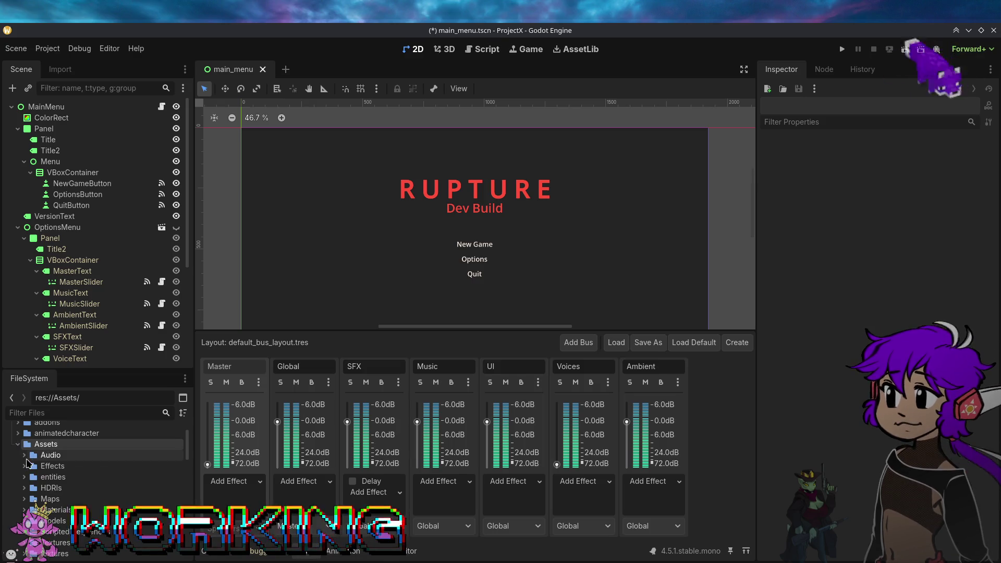
Step: Expand entities and select lootbox_entity.tres in the lowercase assets/entities folder
left_click(24, 477)
scroll(39, 491, "down", 5)
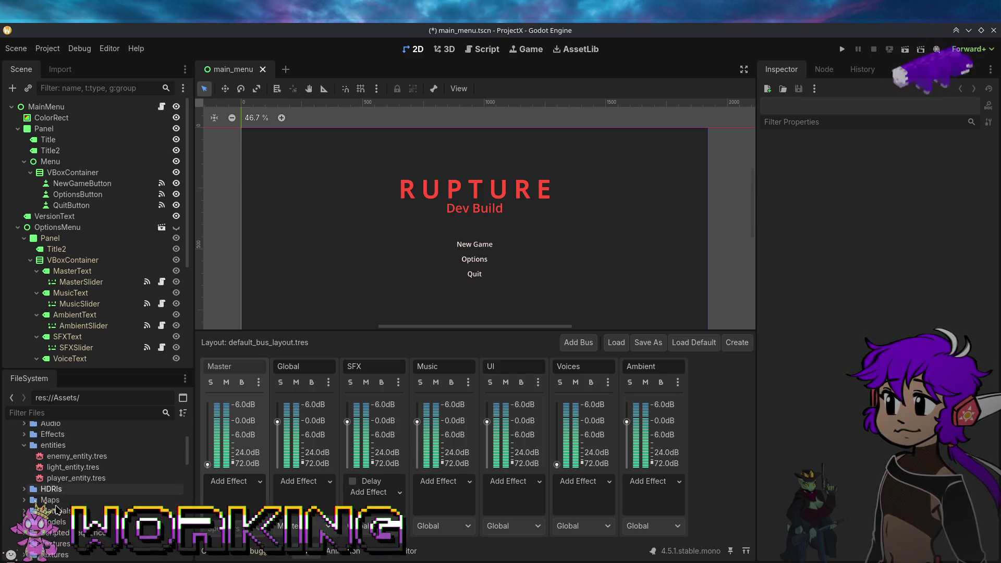
scroll(53, 506, "down", 2)
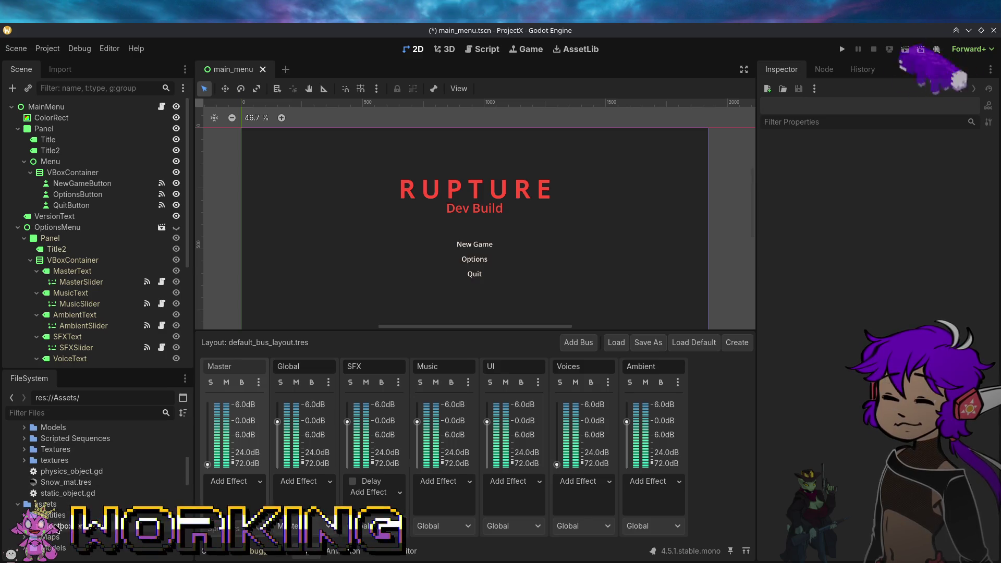
left_click(57, 526)
scroll(50, 466, "up", 5)
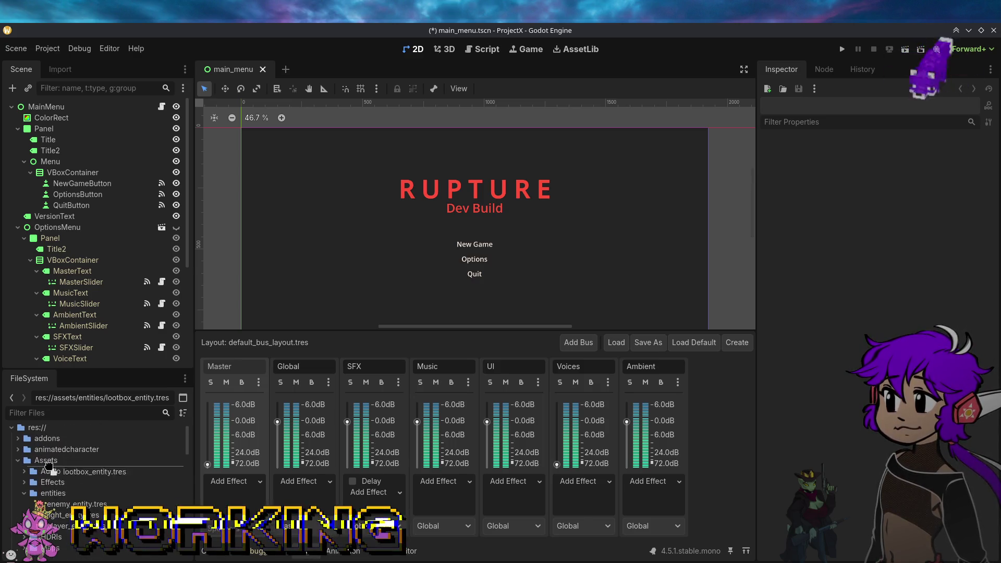
Step: Move lootbox_entity.tres into Assets/entities and check the entities folder's files
left_click_drag(49, 466, 50, 496)
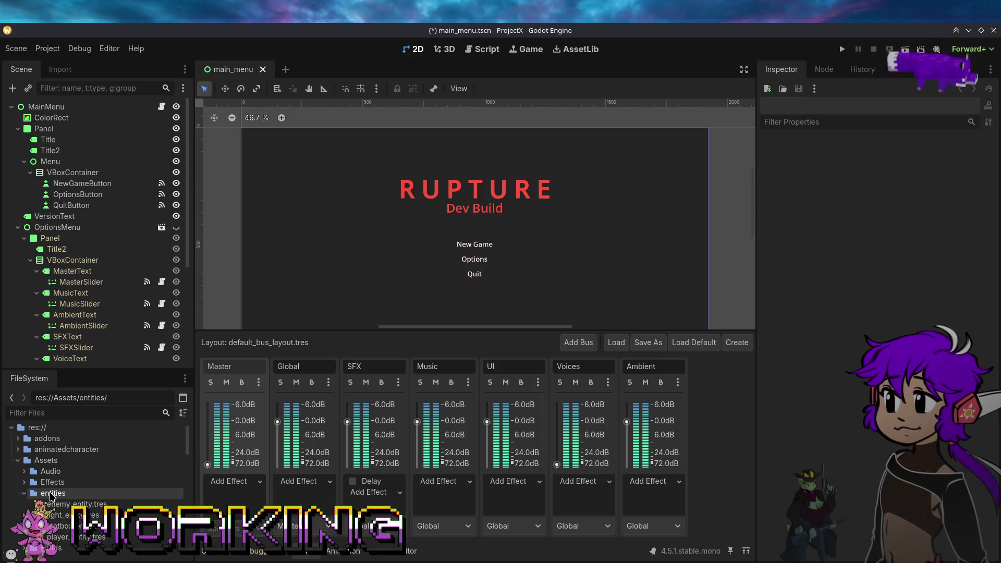
scroll(51, 496, "down", 10)
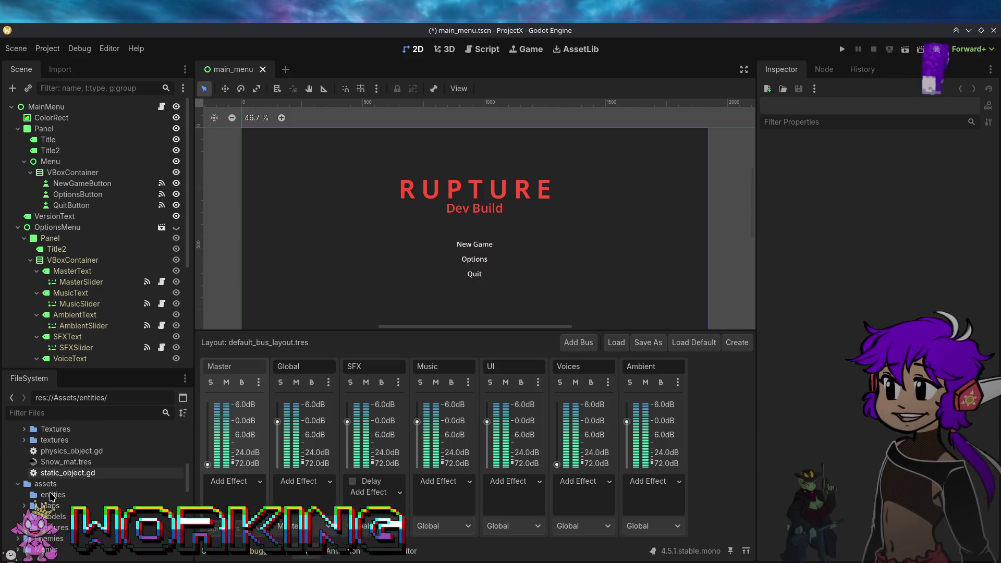
left_click(24, 506)
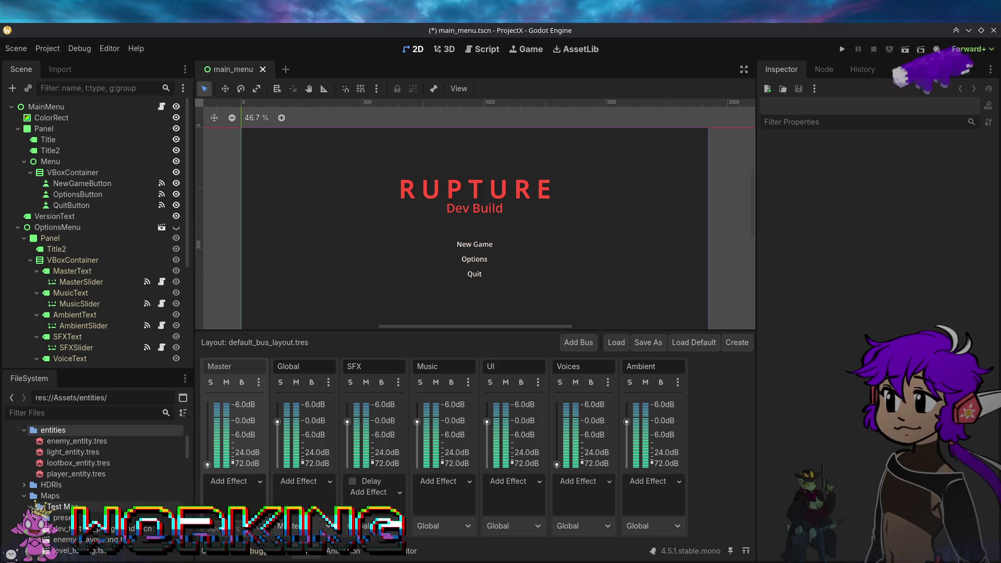
scroll(34, 508, "down", 5)
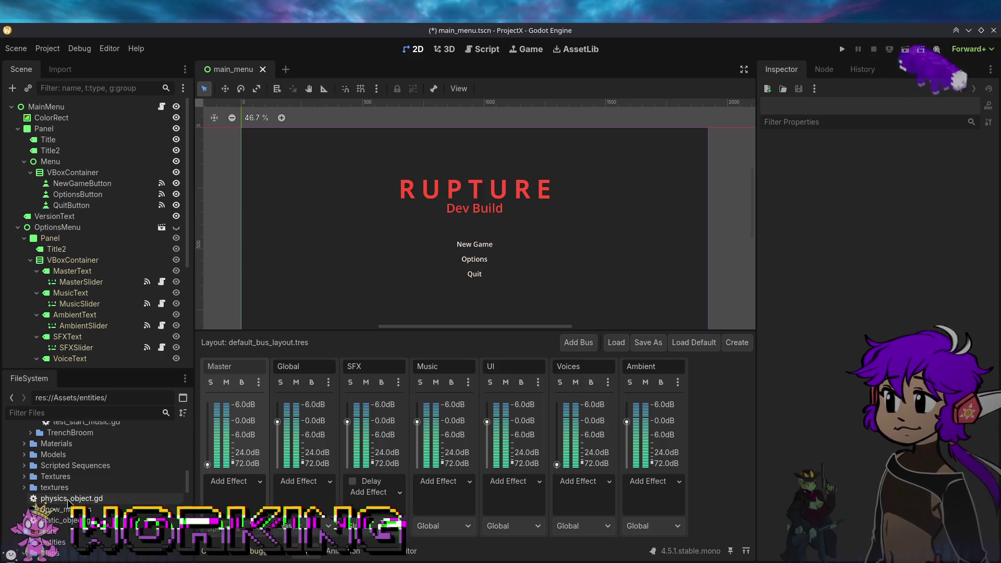
scroll(66, 509, "down", 3)
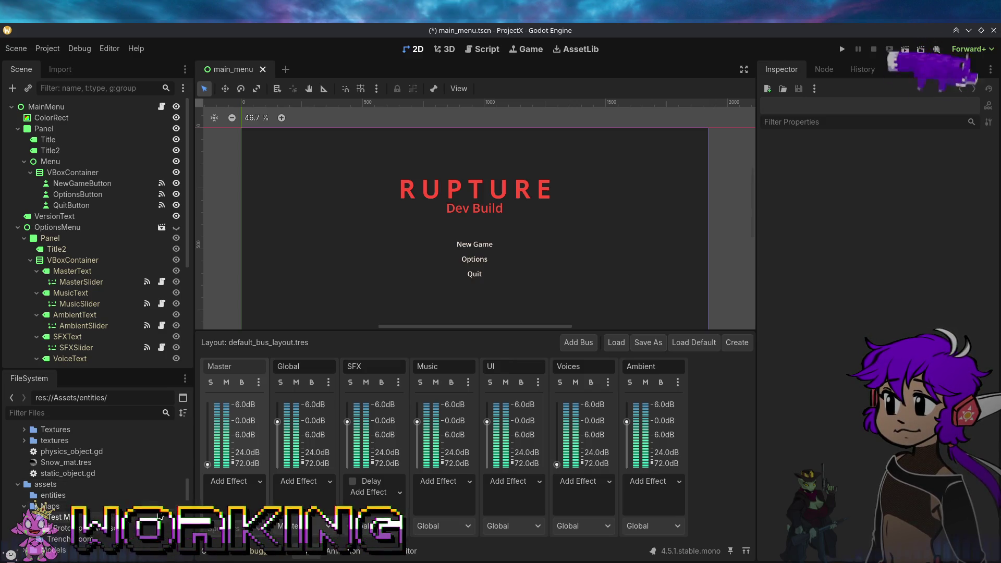
double_click(111, 497)
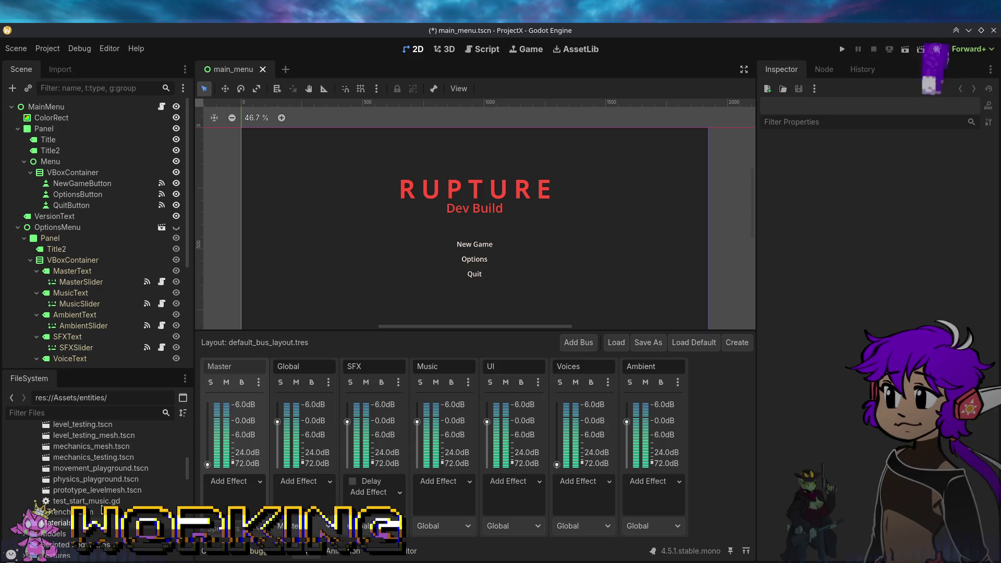
Step: Move the prototype level from assets/Maps into Assets/Maps/Test Map
scroll(101, 505, "down", 3)
scroll(101, 504, "up", 3)
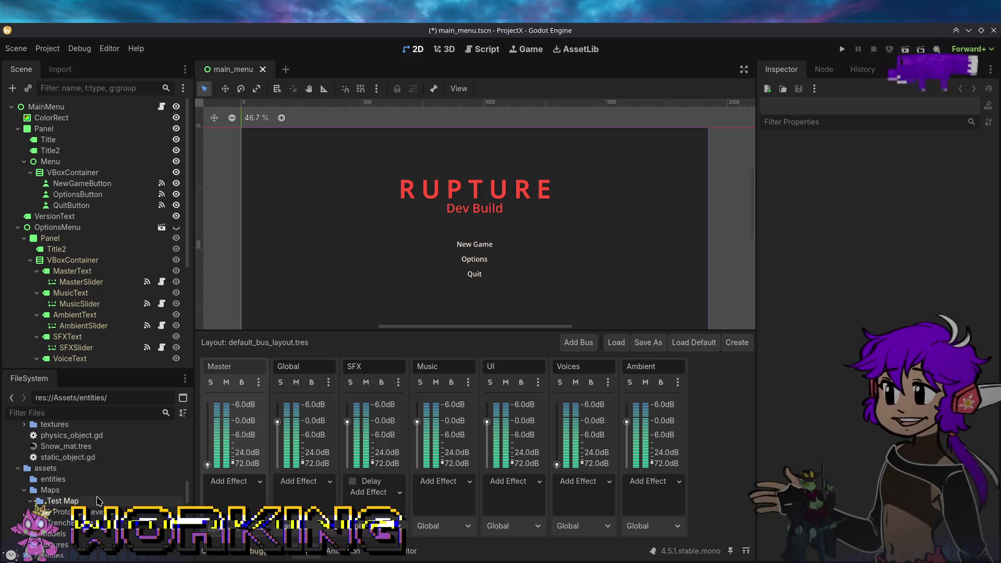
mouse_move(65, 512)
left_mouse_down()
mouse_move(96, 488)
mouse_move(80, 492)
left_mouse_up()
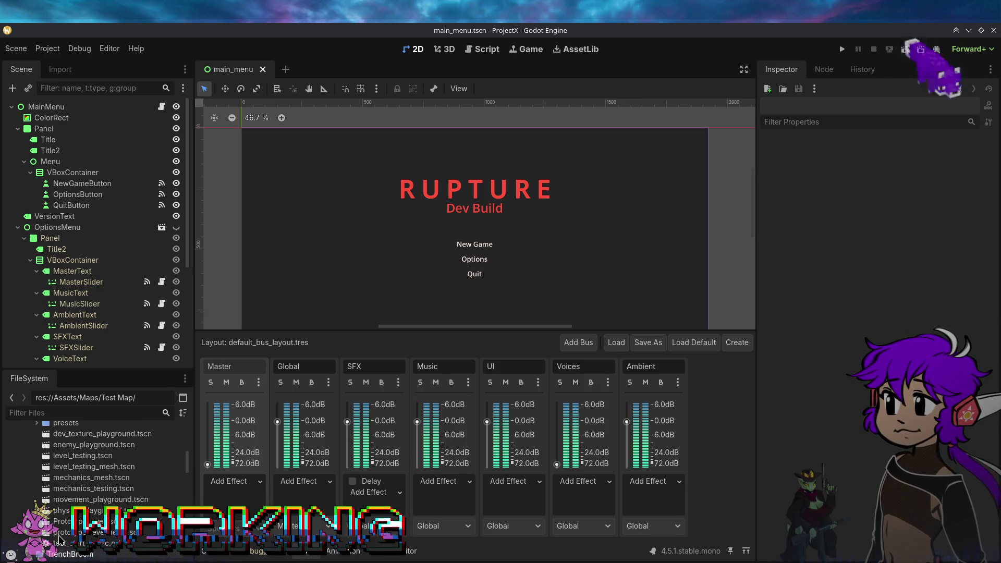
left_click(30, 492)
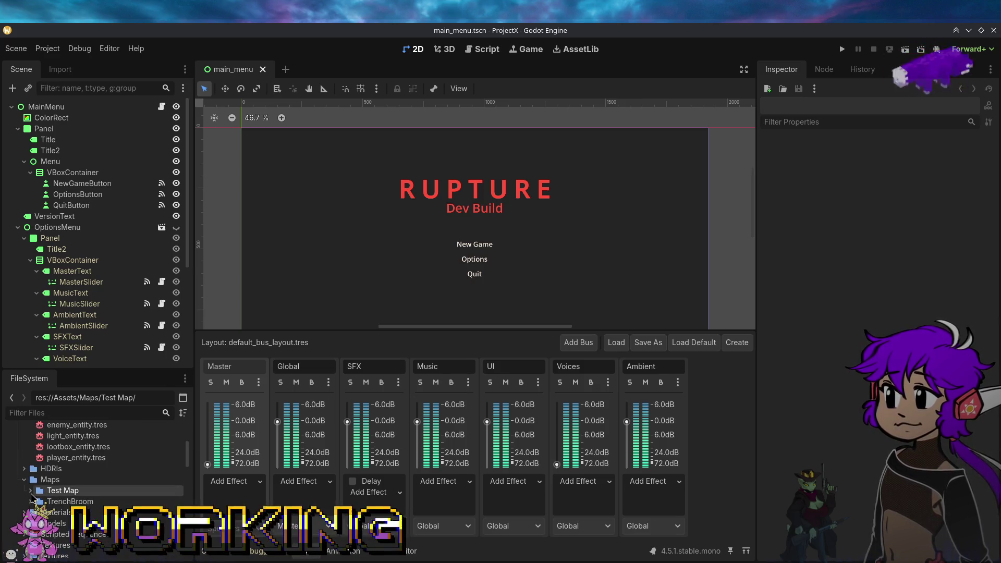
Step: Compare the Models, Scripted Sequences, Maps and entities subfolders in Assets and assets
scroll(35, 542, "down", 3)
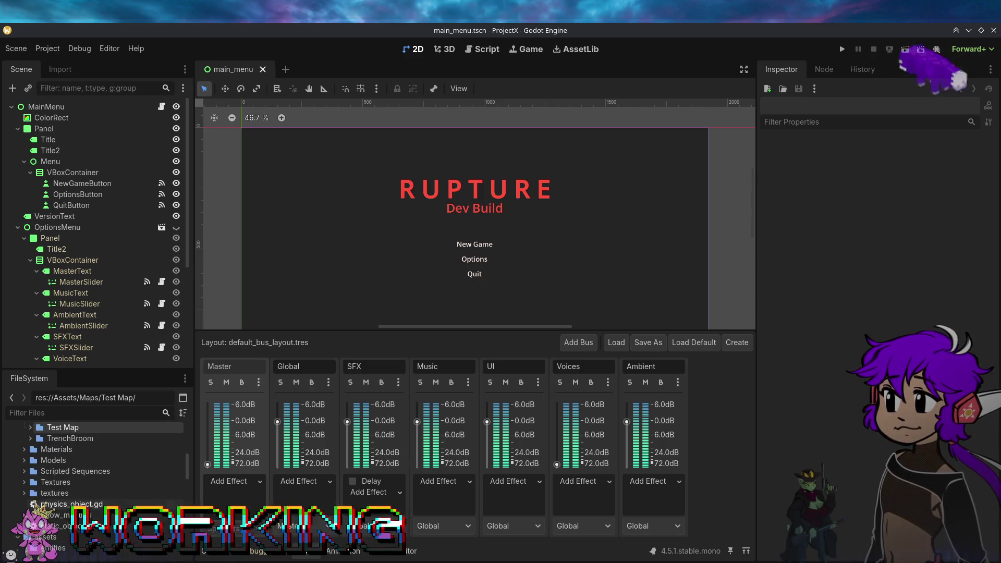
left_click(24, 460)
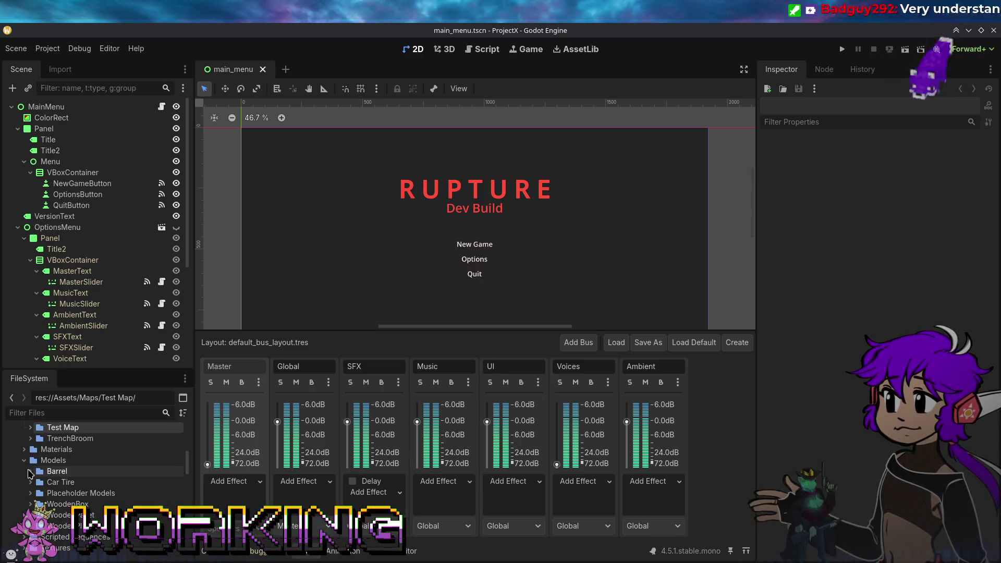
left_click(24, 460)
left_click(62, 472)
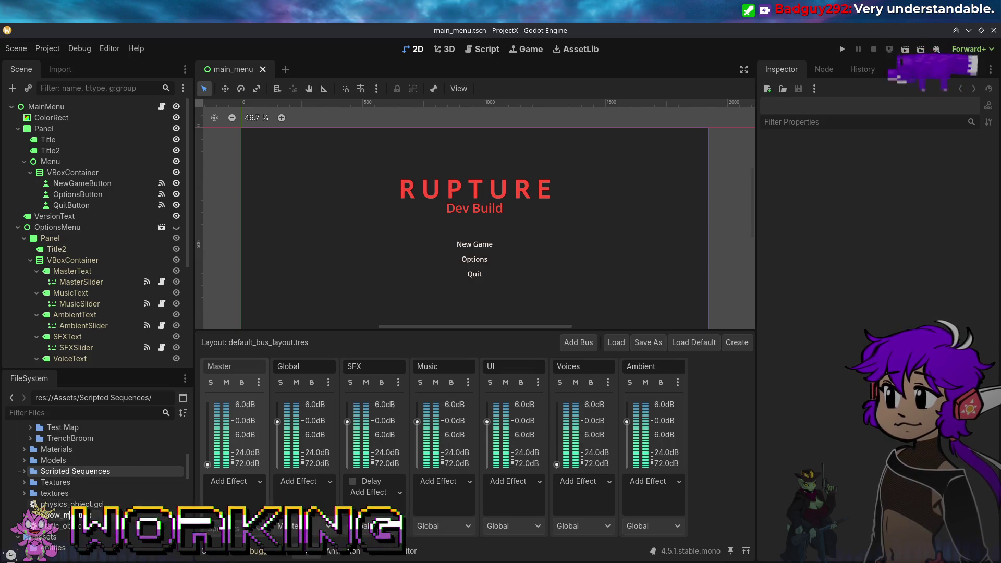
scroll(68, 515, "down", 5)
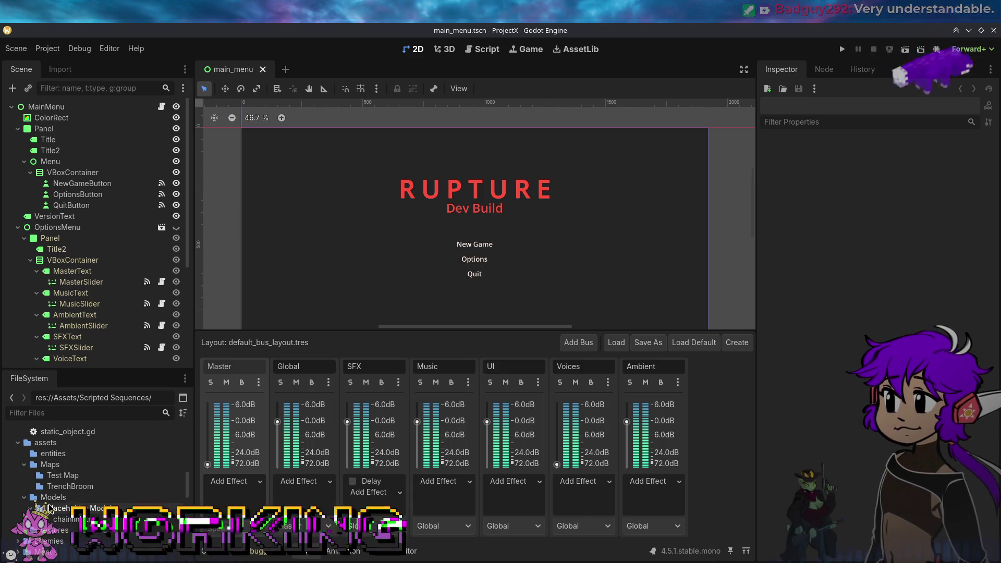
left_click(53, 497)
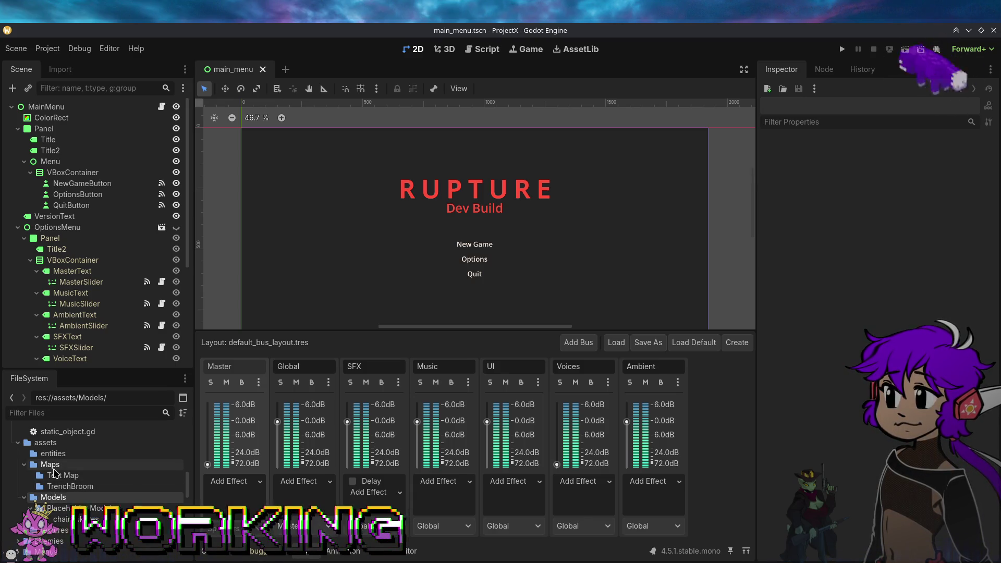
left_click(52, 465)
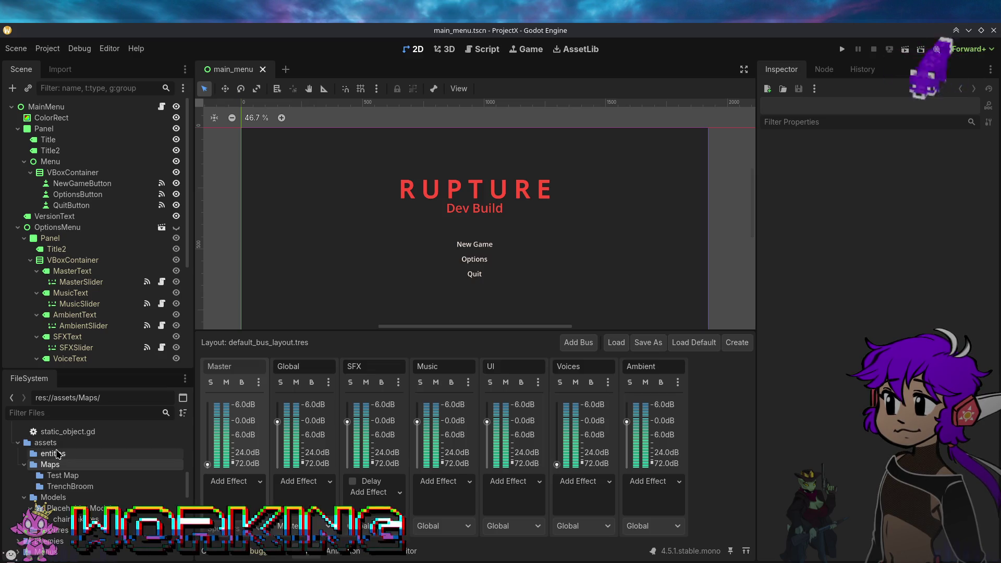
left_click(53, 453)
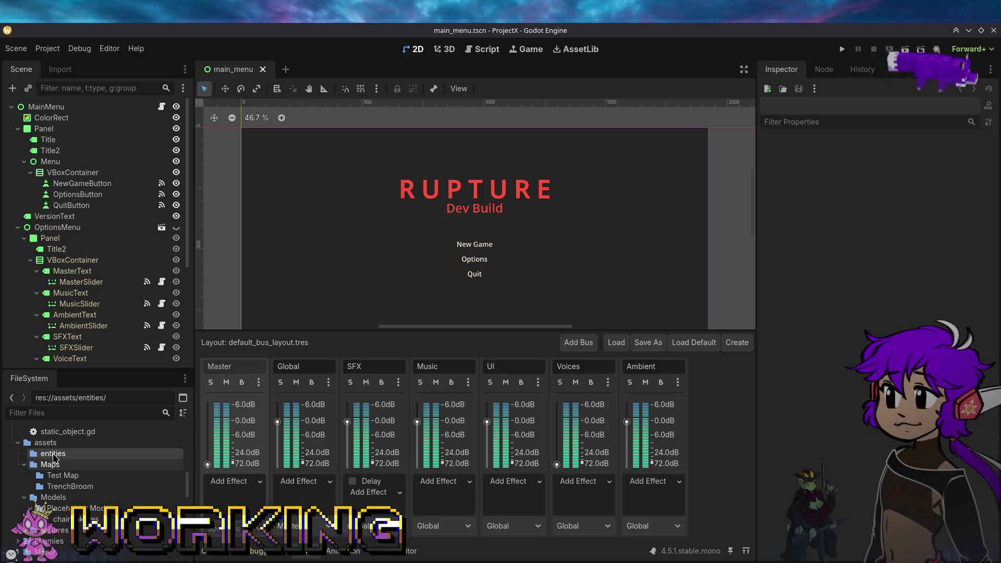
left_click(51, 507)
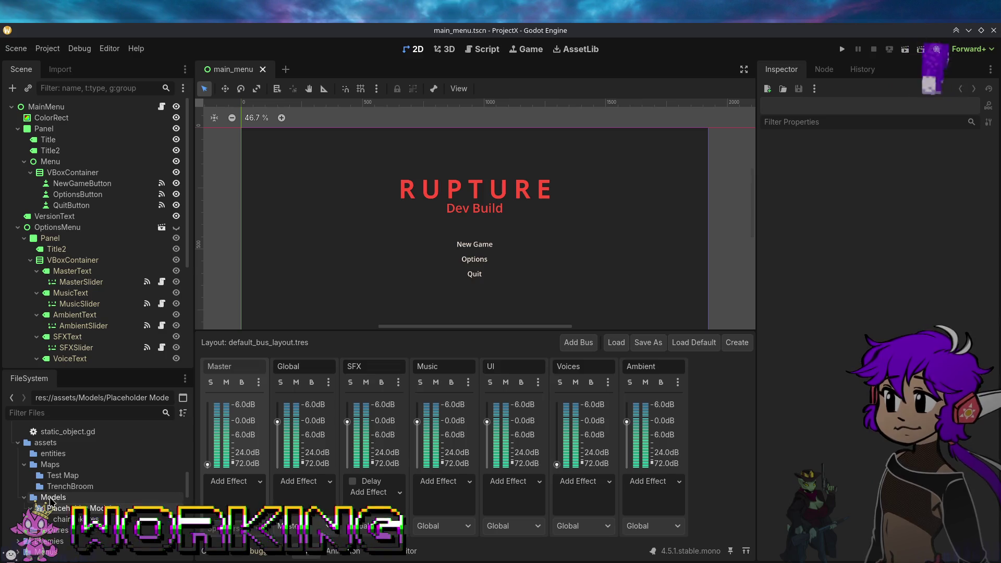
scroll(51, 503, "up", 2)
left_click(44, 465)
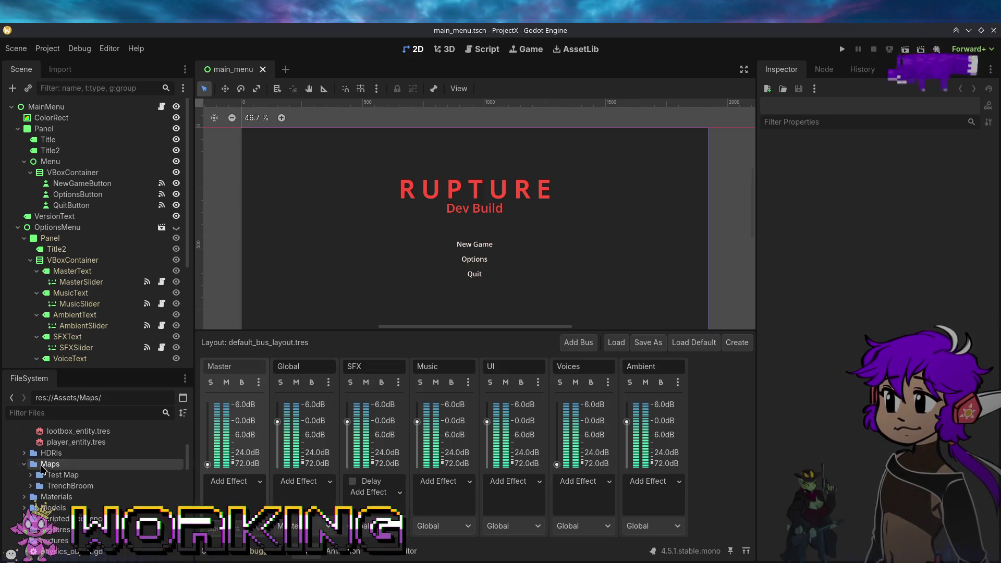
left_click(24, 464)
Step: Expand Models and Placeholder Models and move chainlink.tres to another folder
left_click(24, 486)
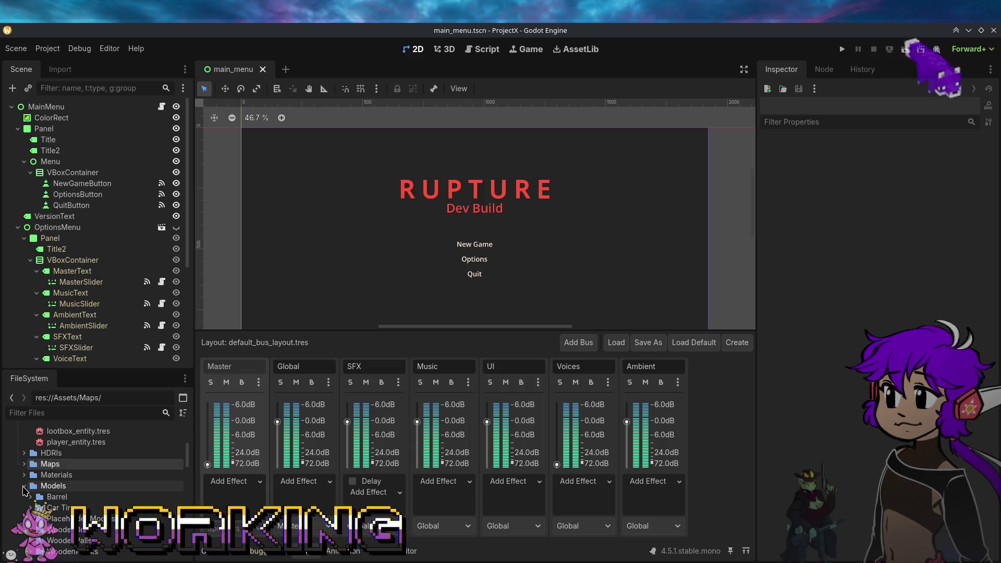
left_click(30, 518)
scroll(52, 521, "down", 4)
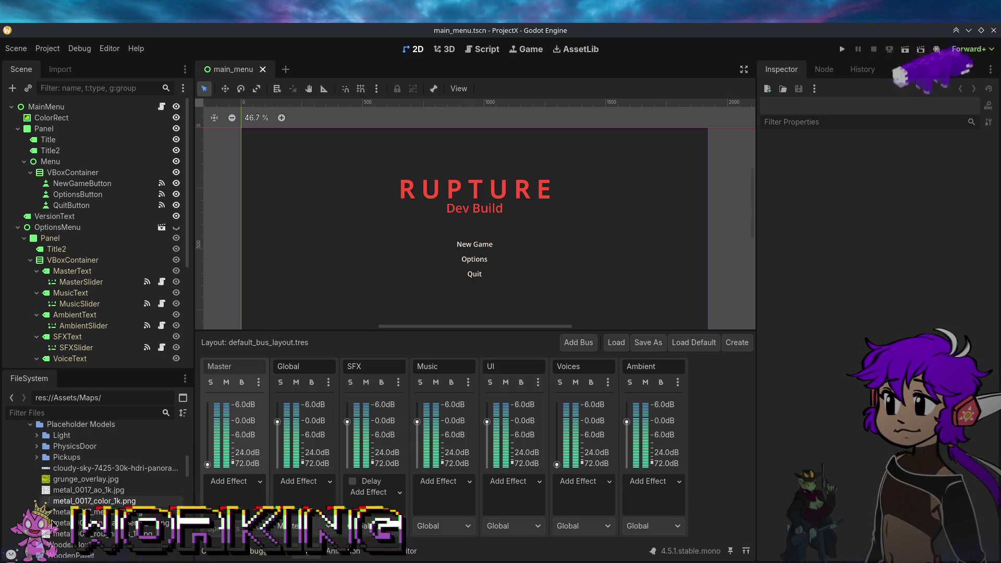
scroll(52, 520, "up", 2)
scroll(66, 532, "up", 2)
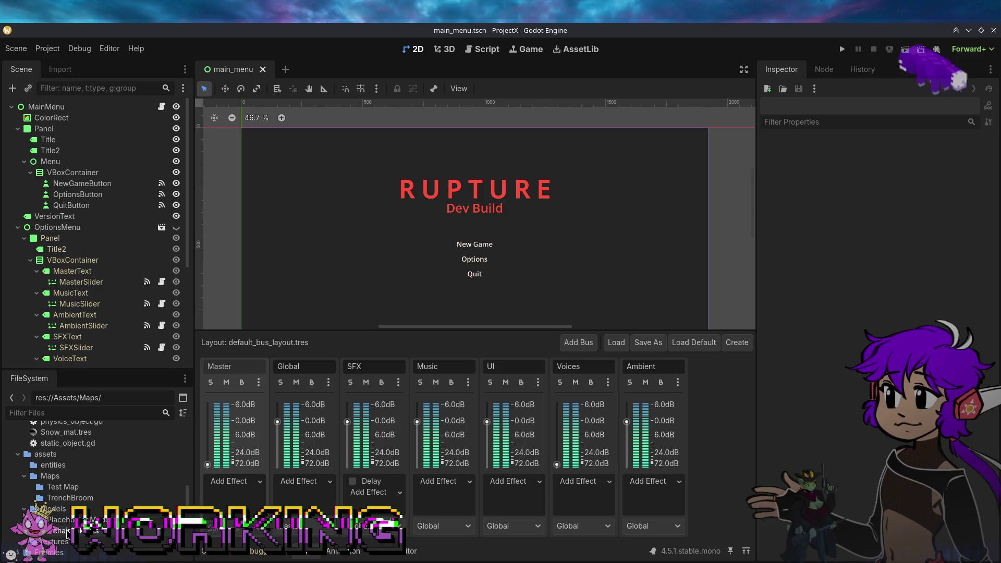
left_click_drag(67, 532, 73, 459)
scroll(73, 479, "down", 5)
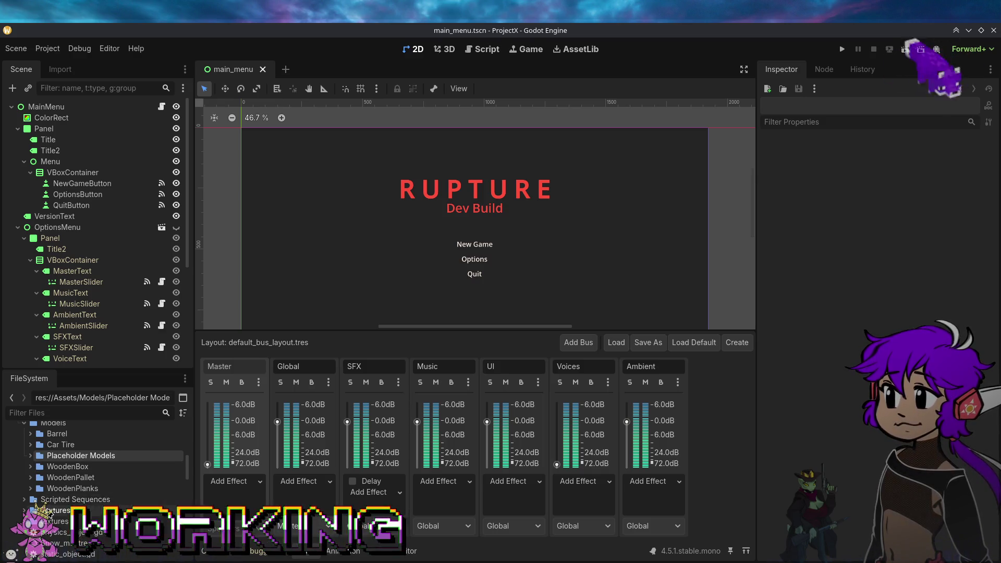
scroll(49, 513, "down", 2)
scroll(48, 506, "down", 3)
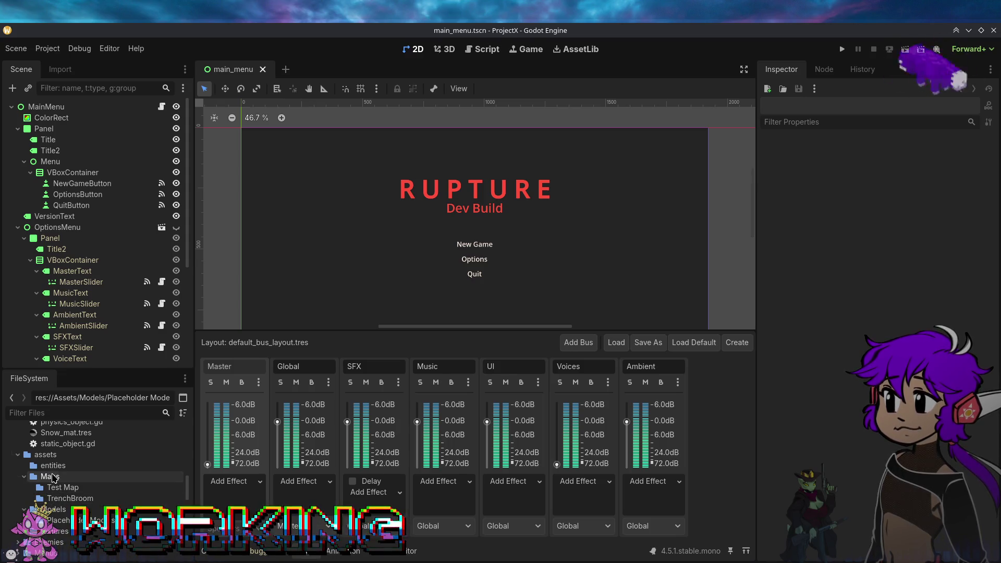
Step: Select the lowercase entities, Maps and Models folders and move them out of assets
left_click(53, 477)
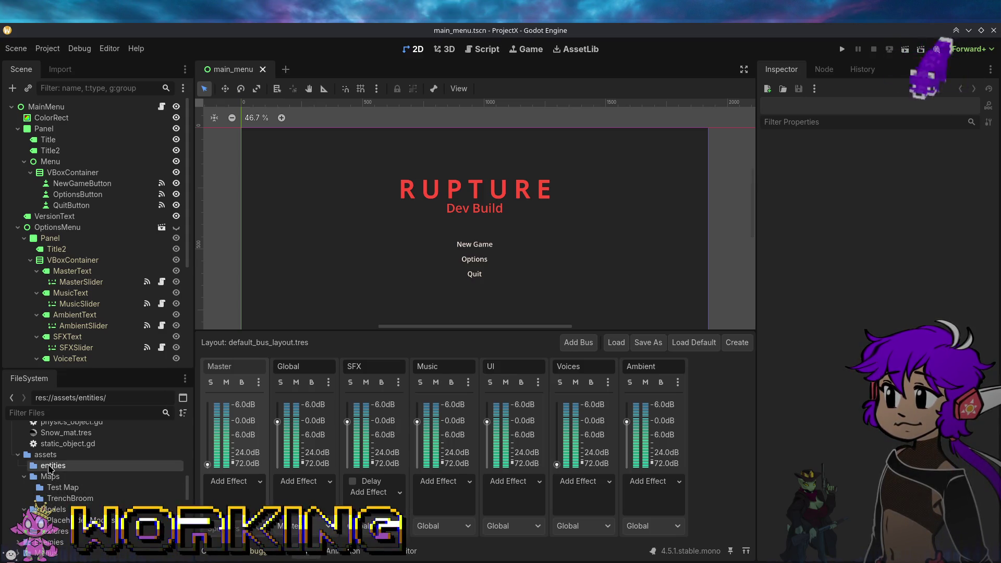
left_click(46, 455)
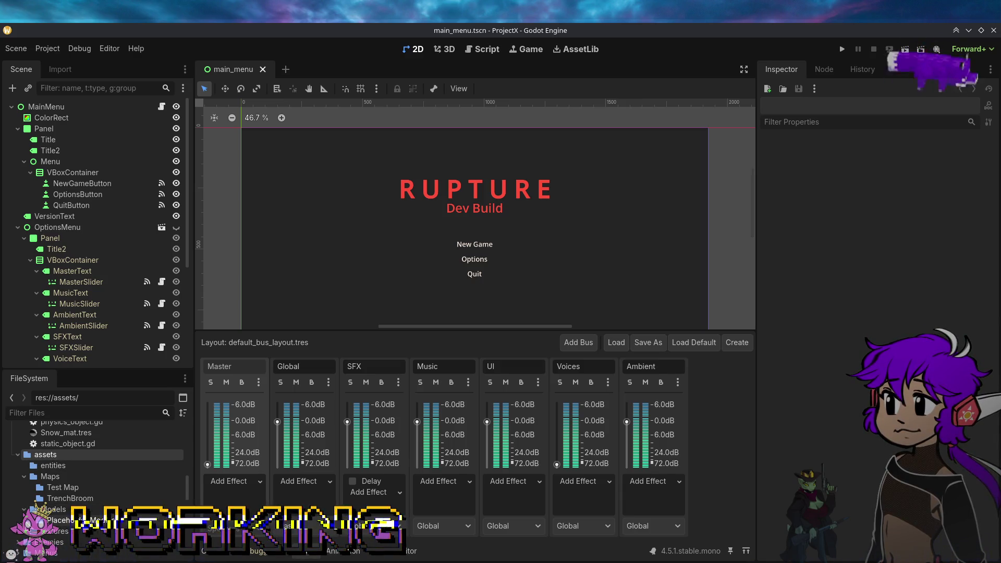
left_click(24, 476)
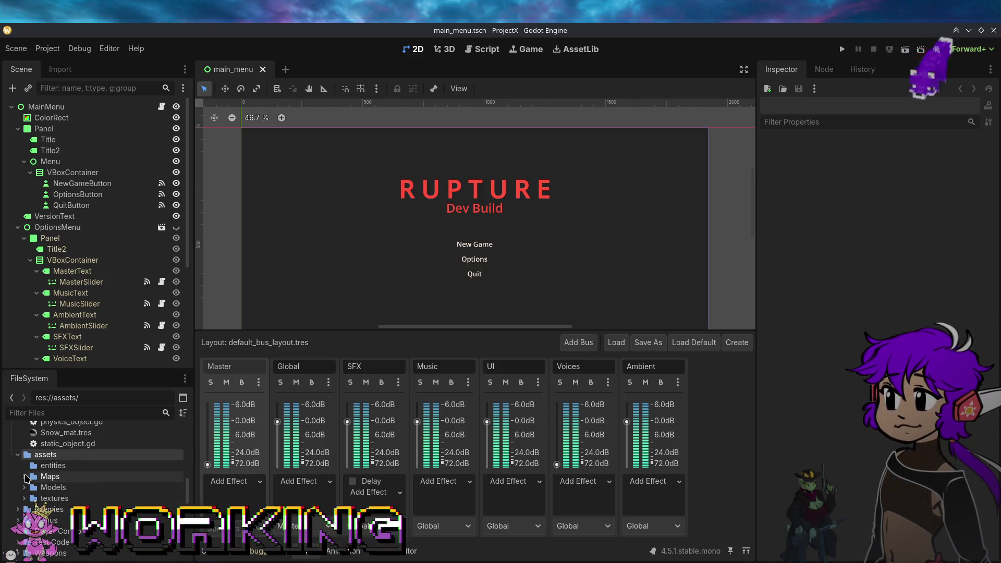
left_click(50, 487)
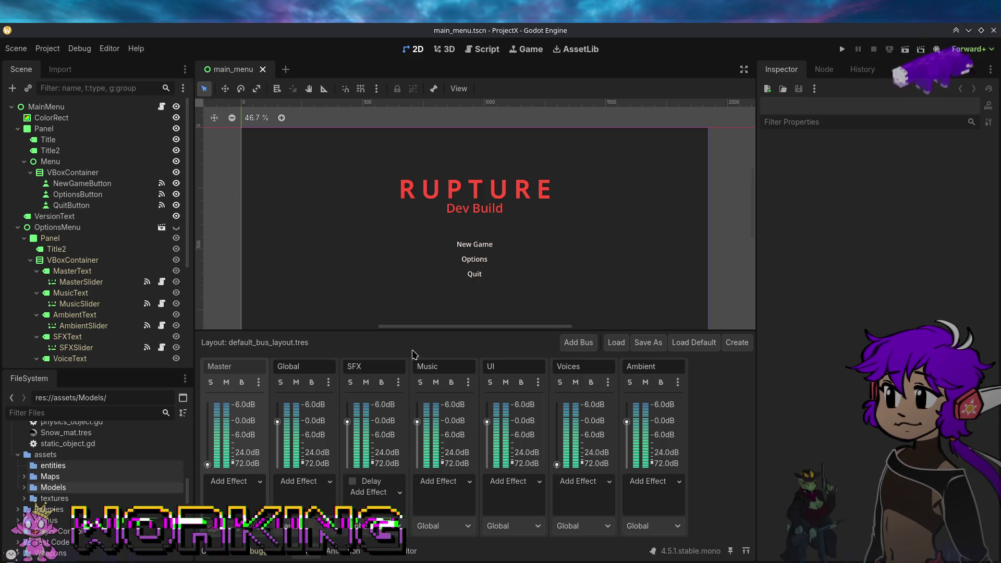
left_click(43, 456)
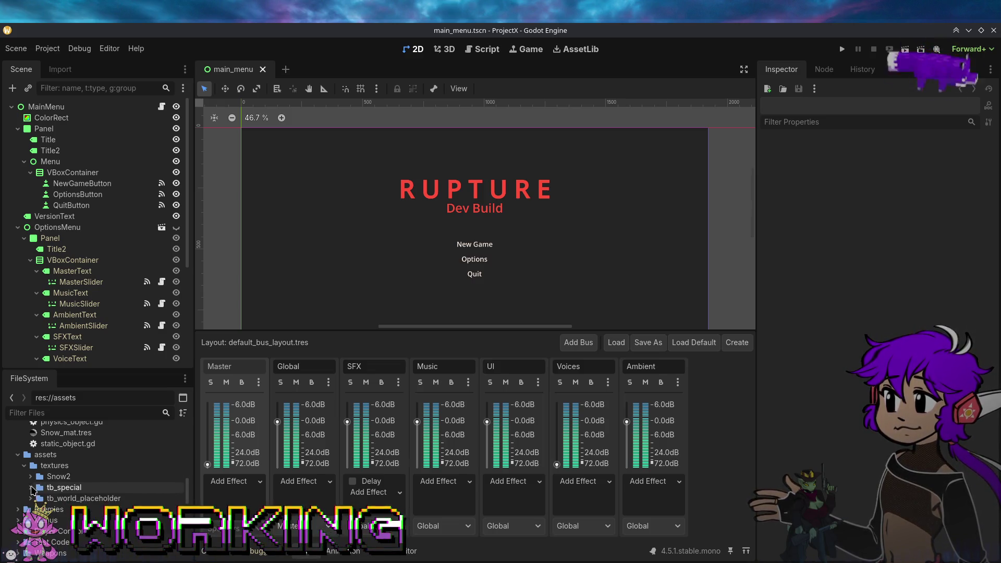
Step: Move the lowercase textures folder into the Assets folder
left_click_drag(52, 465, 116, 485)
scroll(116, 485, "up", 5)
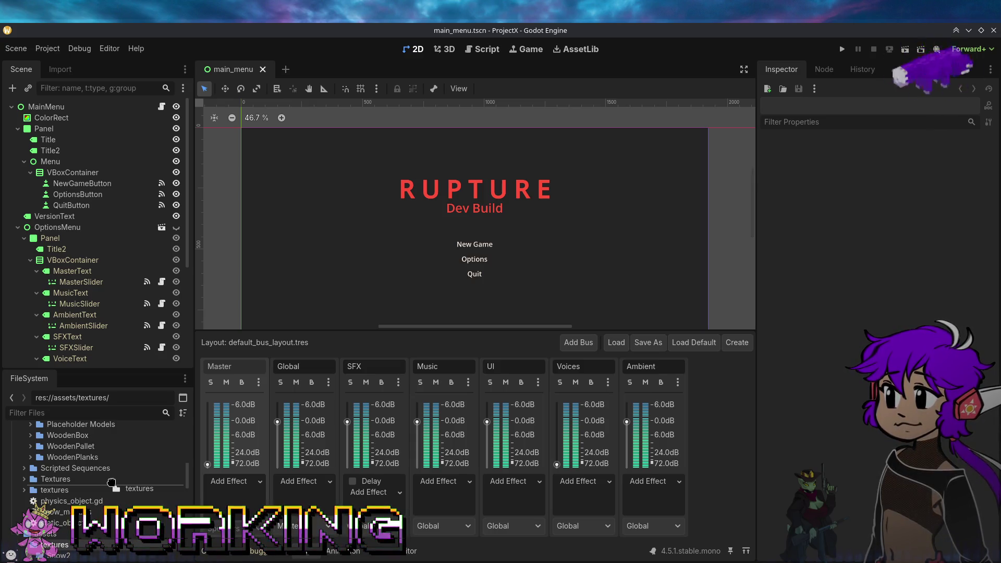
left_click_drag(111, 482, 106, 484)
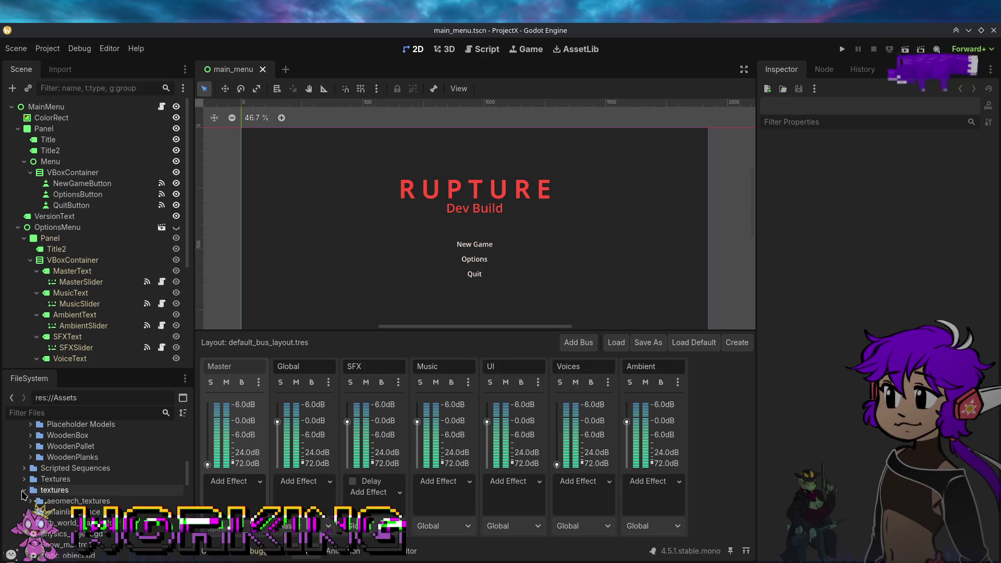
Step: Move aeomech_textures and chainlink_fence from textures into the capitalised Textures folder
left_click(24, 479)
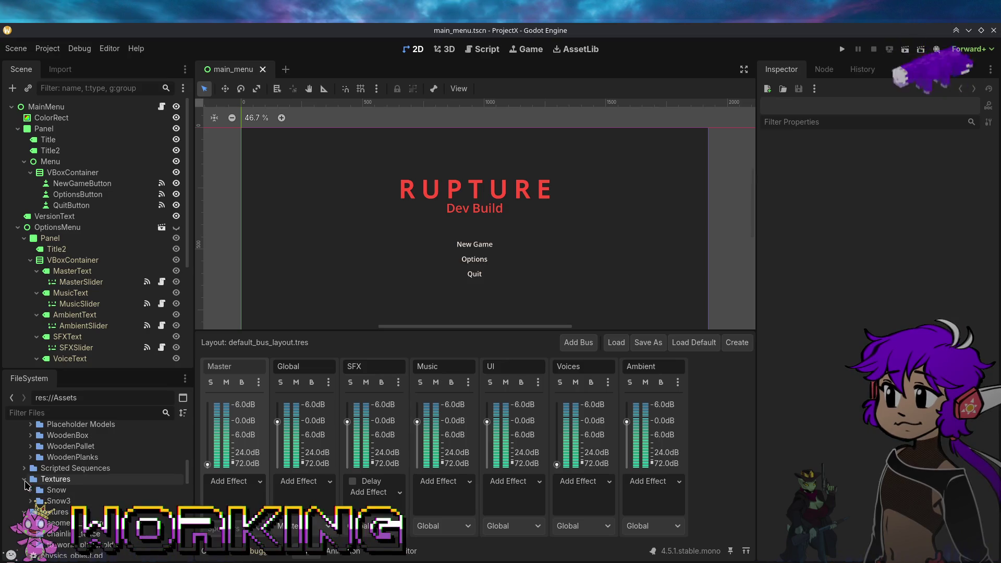
left_click(54, 520)
scroll(63, 521, "down", 3)
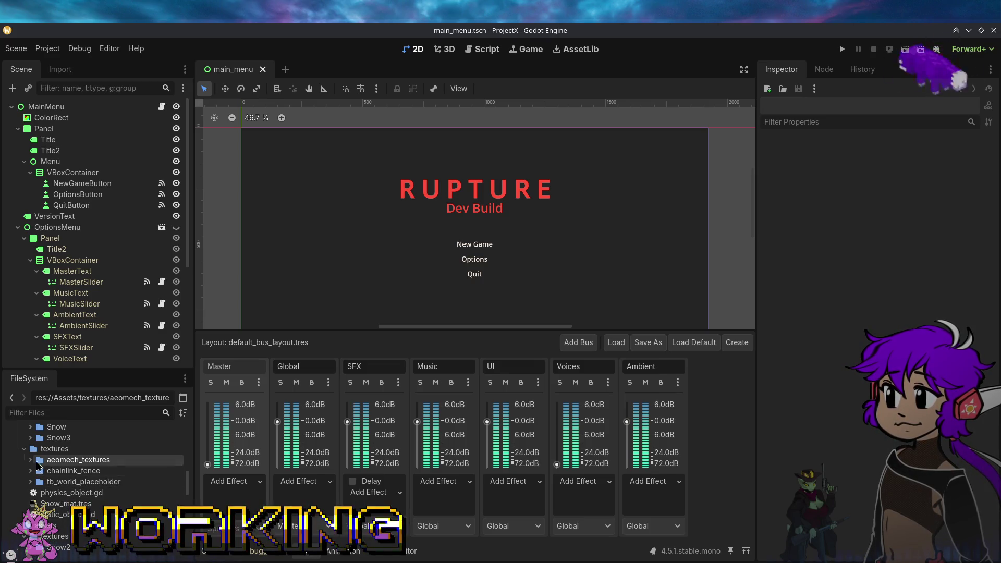
left_click(24, 450)
left_click(23, 450)
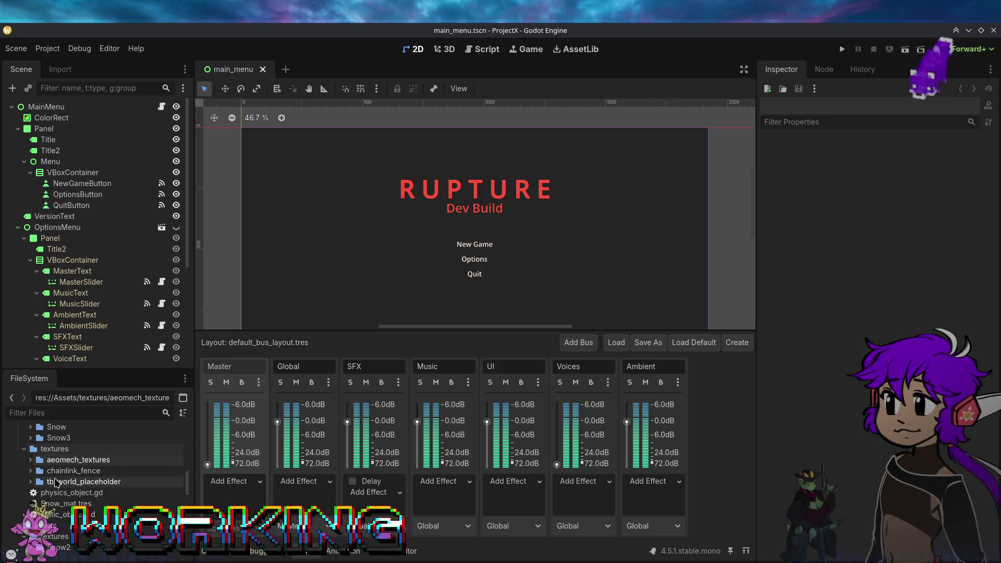
scroll(60, 493, "up", 3)
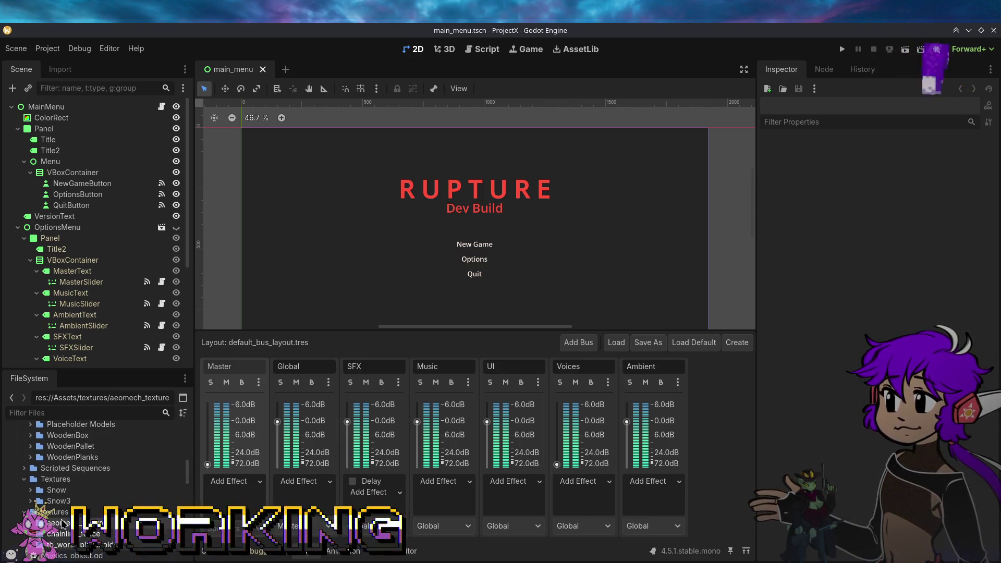
left_click_drag(62, 532, 60, 481)
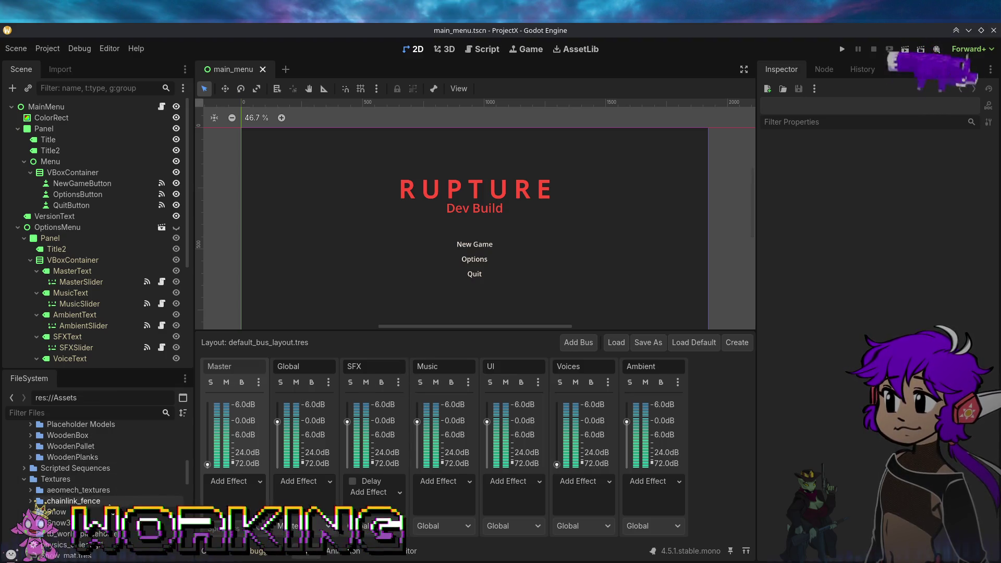
Step: Move the Snow2 and tb_special folders into Assets/Textures
scroll(99, 469, "down", 3)
left_click(99, 506)
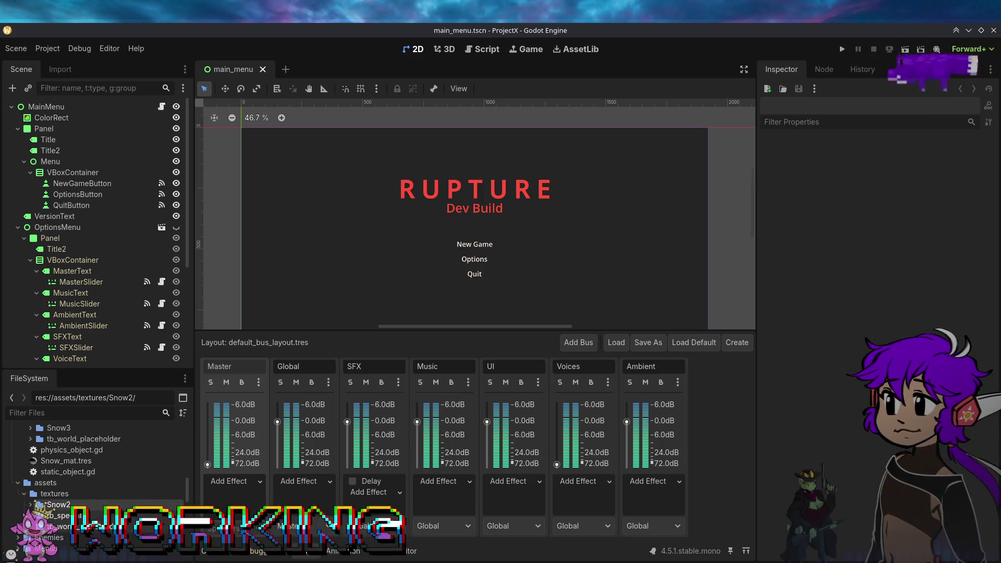
scroll(77, 480, "up", 3)
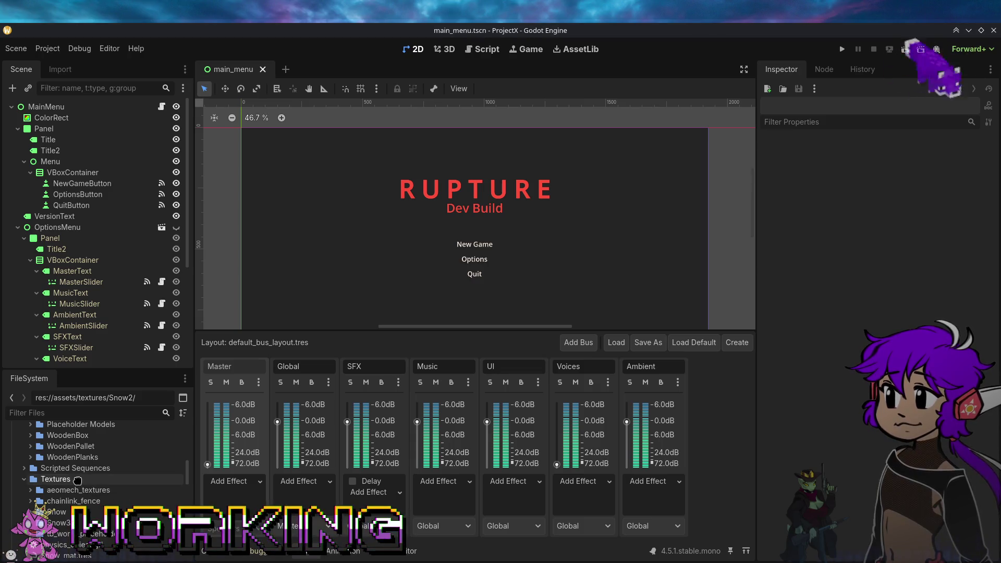
left_click(77, 480)
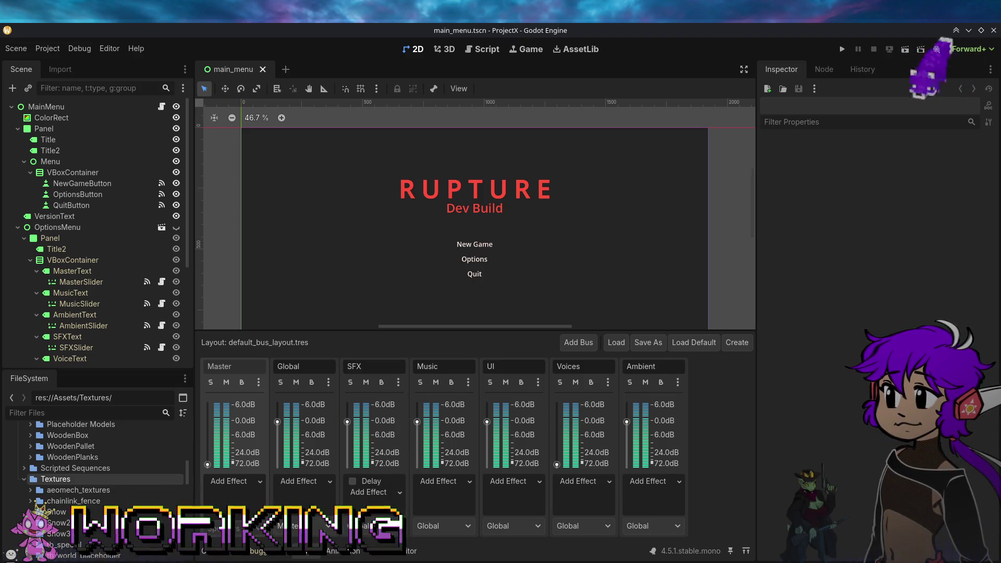
Step: Move the tb_world_placeholder texture PNGs into Assets/Textures/tb_world_placeholder
scroll(89, 514, "down", 3)
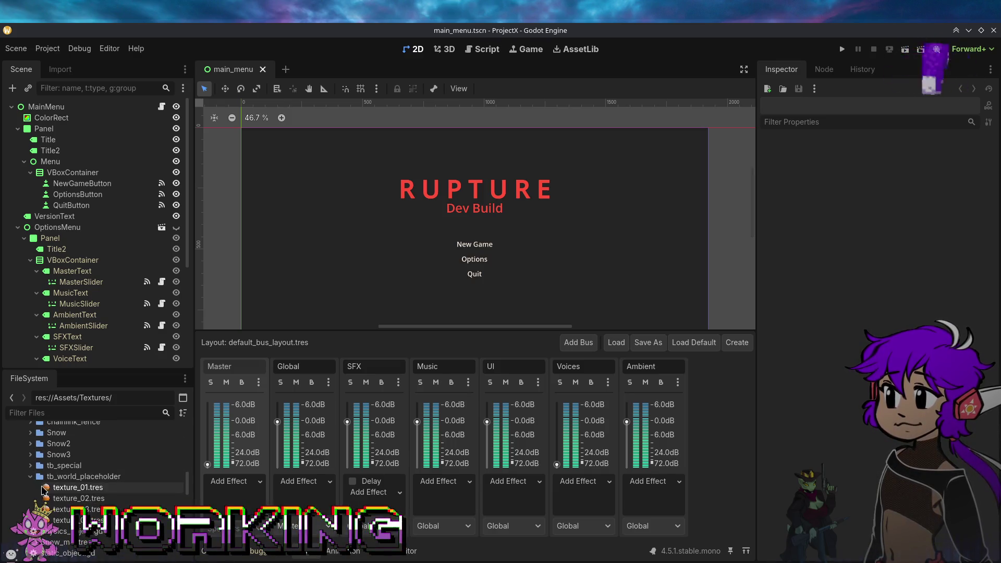
scroll(55, 501, "down", 2)
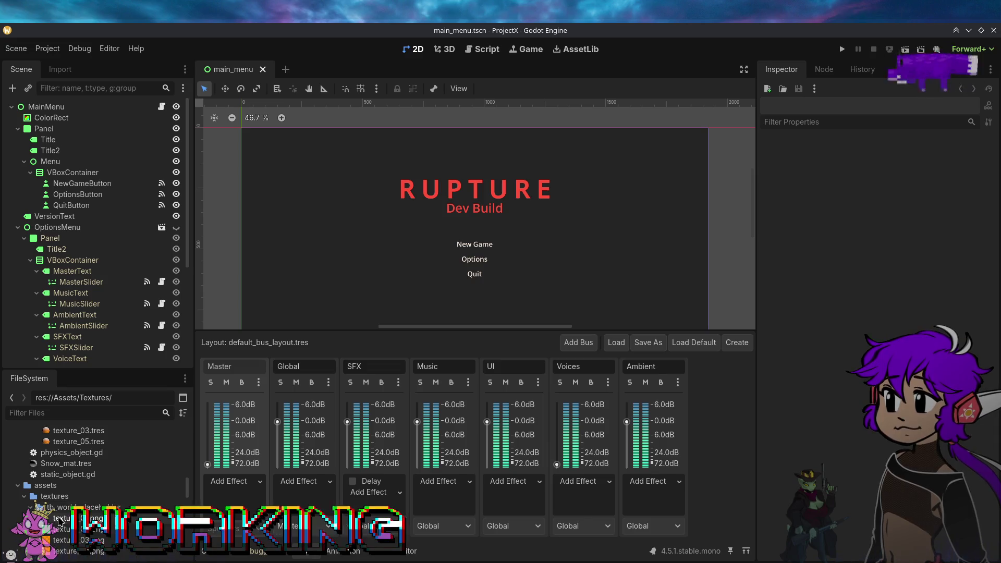
left_click(60, 520)
scroll(63, 521, "down", 4)
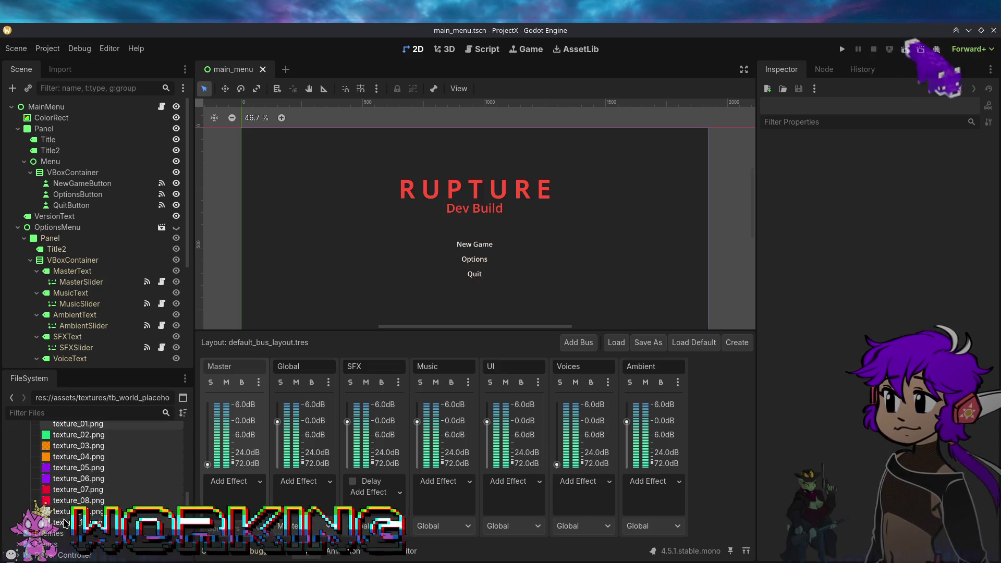
scroll(65, 522, "up", 3)
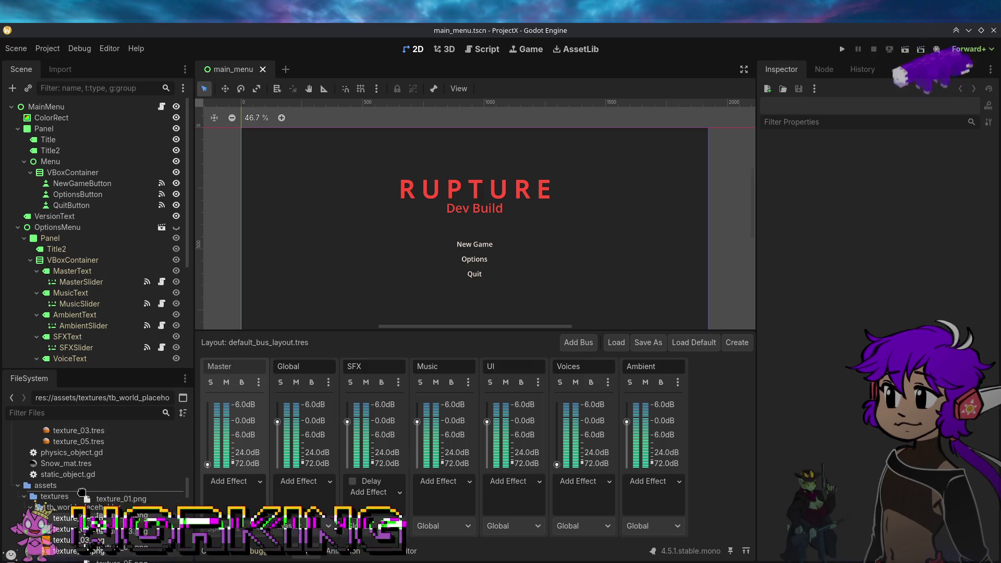
left_click_drag(82, 493, 82, 493)
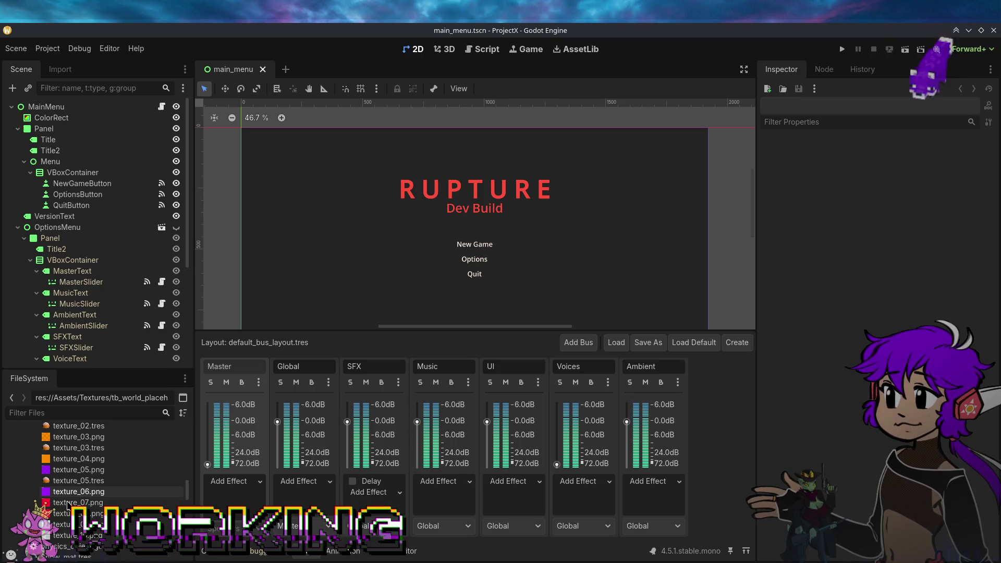
scroll(67, 501, "down", 3)
left_click(56, 485)
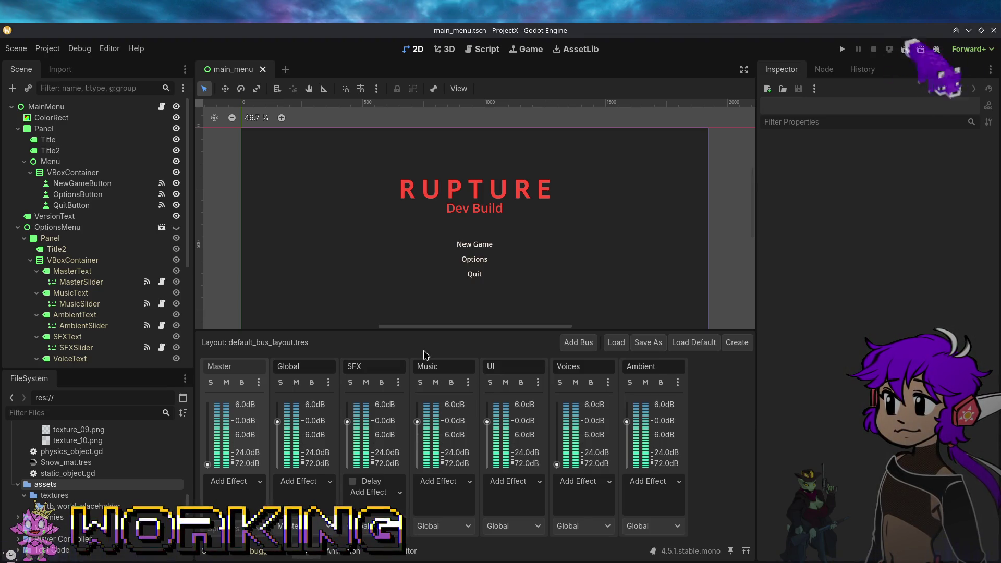
Step: Collapse the asset folders, save main_menu.tscn, and reset the Master bus volume to 0 dB
left_click(18, 485)
scroll(102, 499, "up", 10)
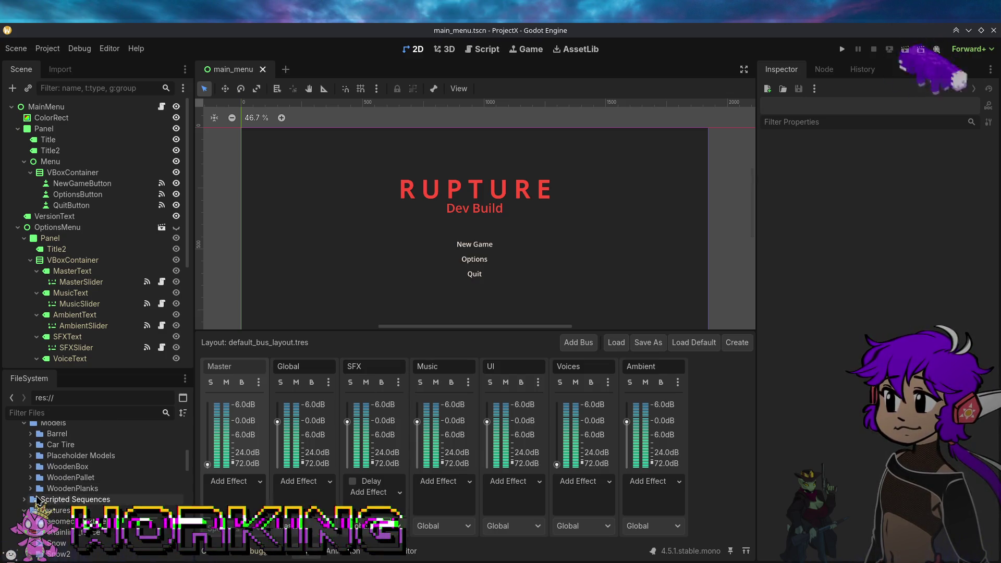
scroll(36, 499, "up", 6)
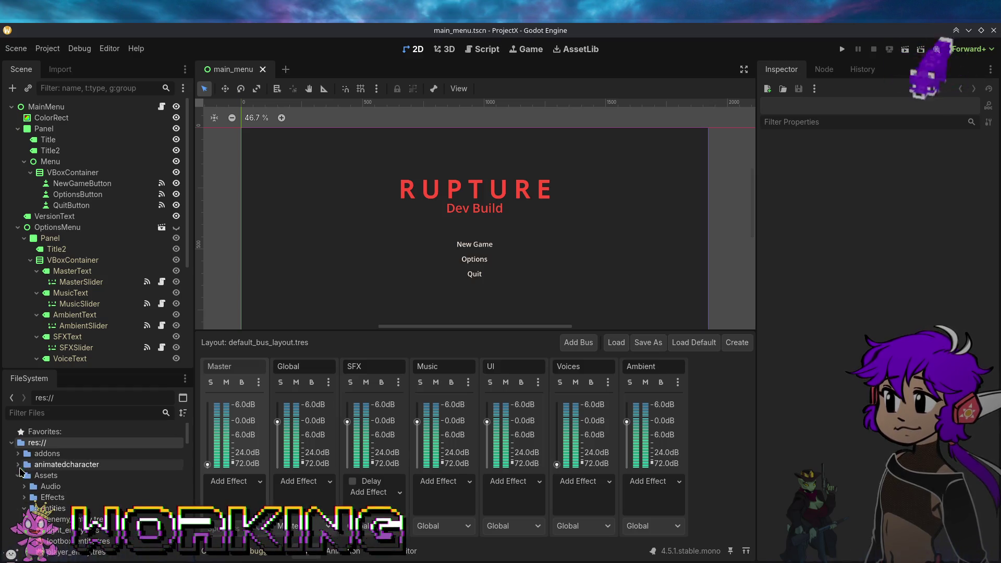
left_click(19, 474)
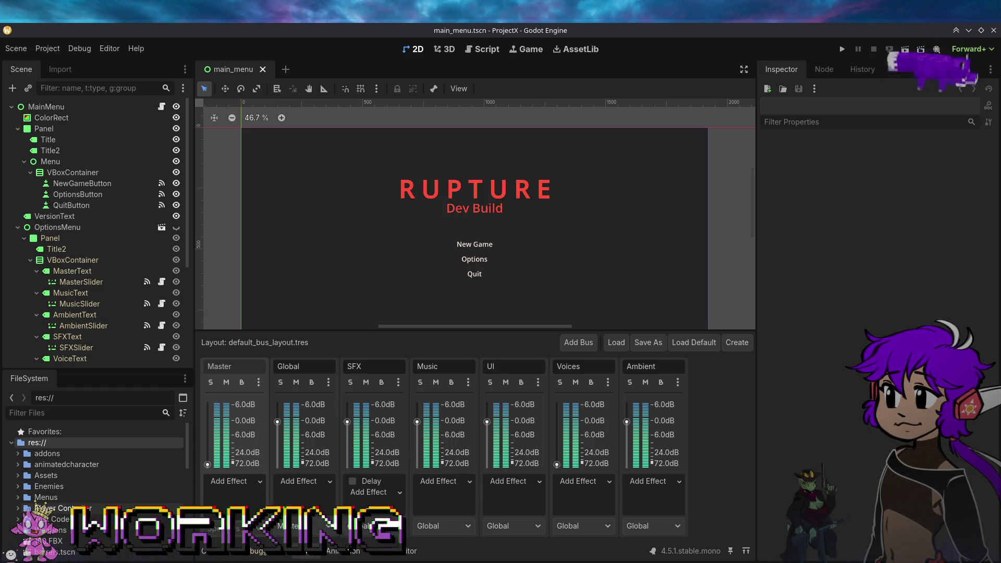
key("ctrl+s")
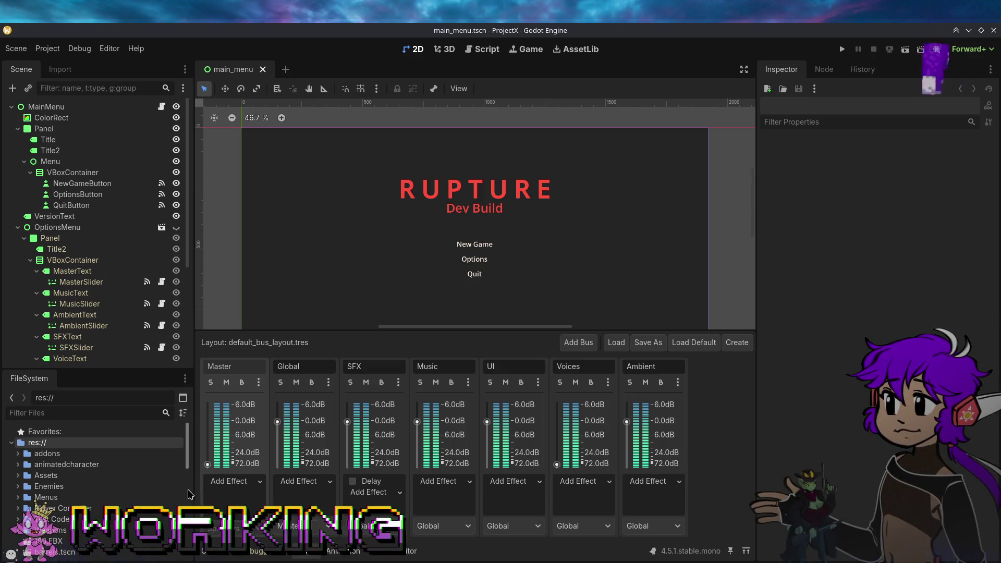
right_click(237, 464)
left_click(260, 484)
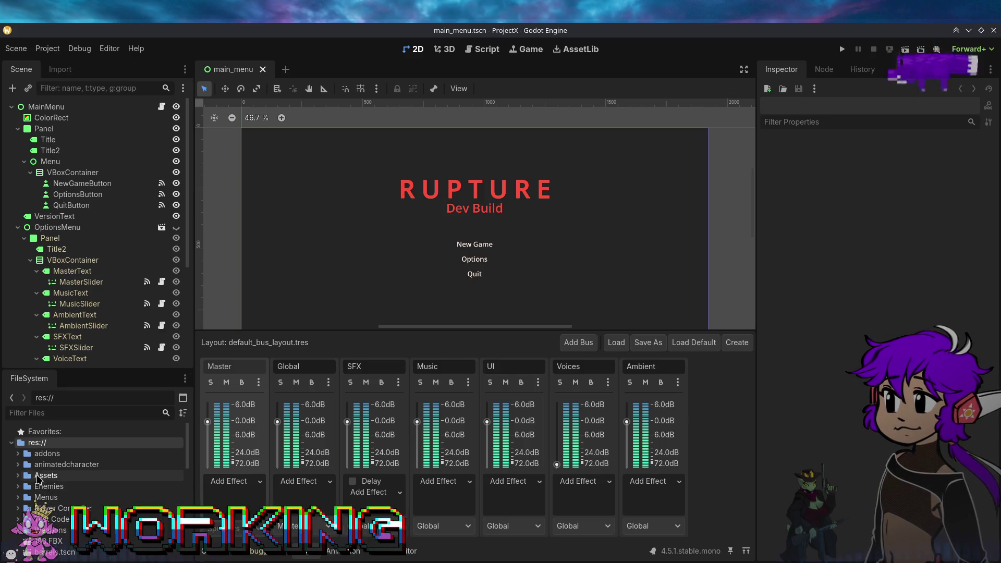
Step: Rename the Scripted Sequences folder in Assets to ScriptedSequences
left_click(18, 454)
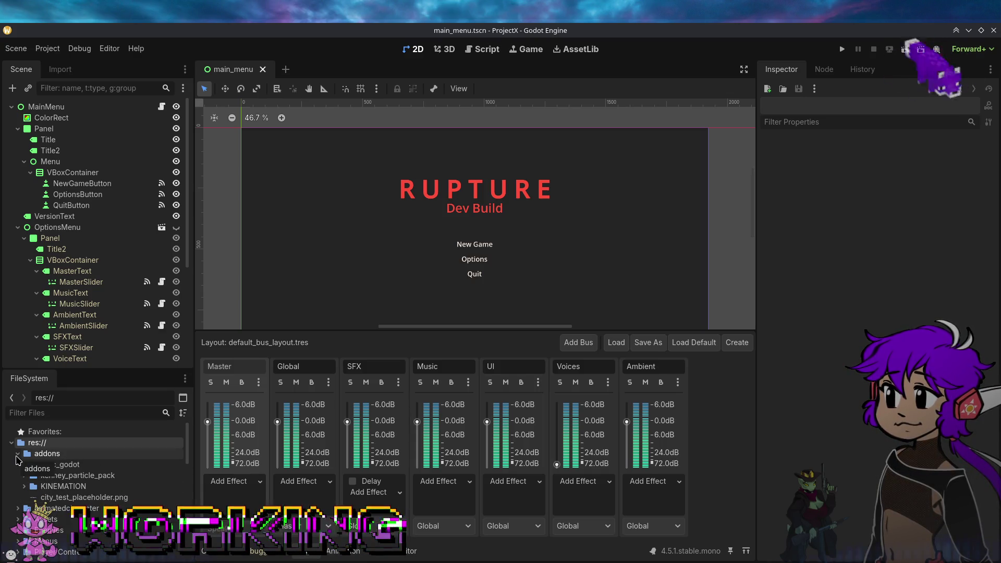
double_click(42, 454)
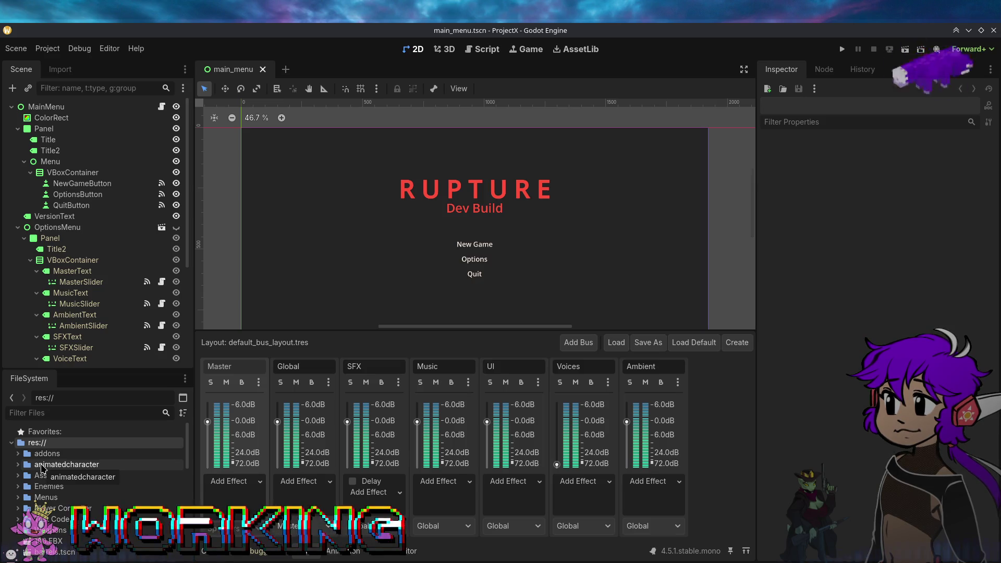
left_click(18, 476)
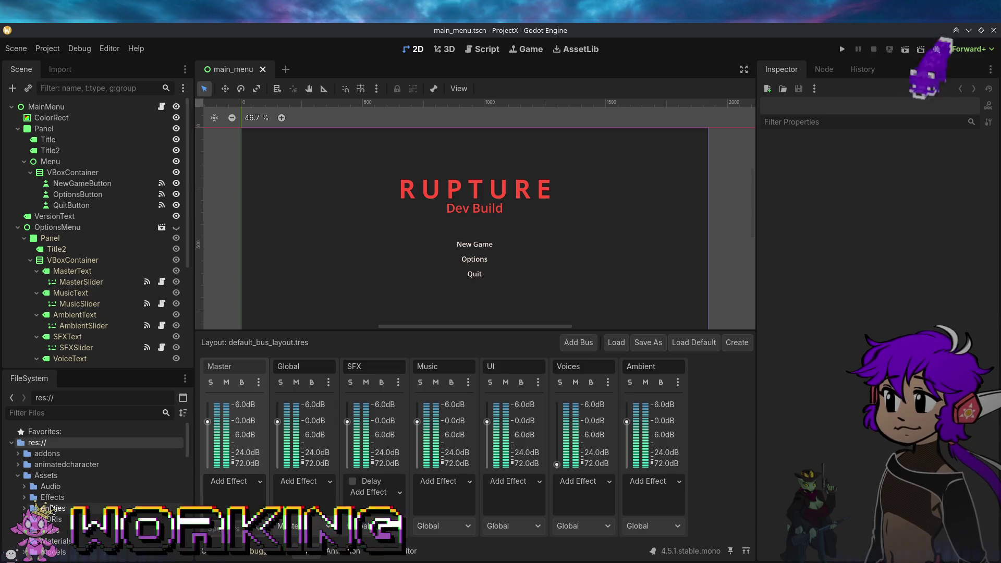
scroll(50, 505, "down", 3)
scroll(52, 500, "down", 2)
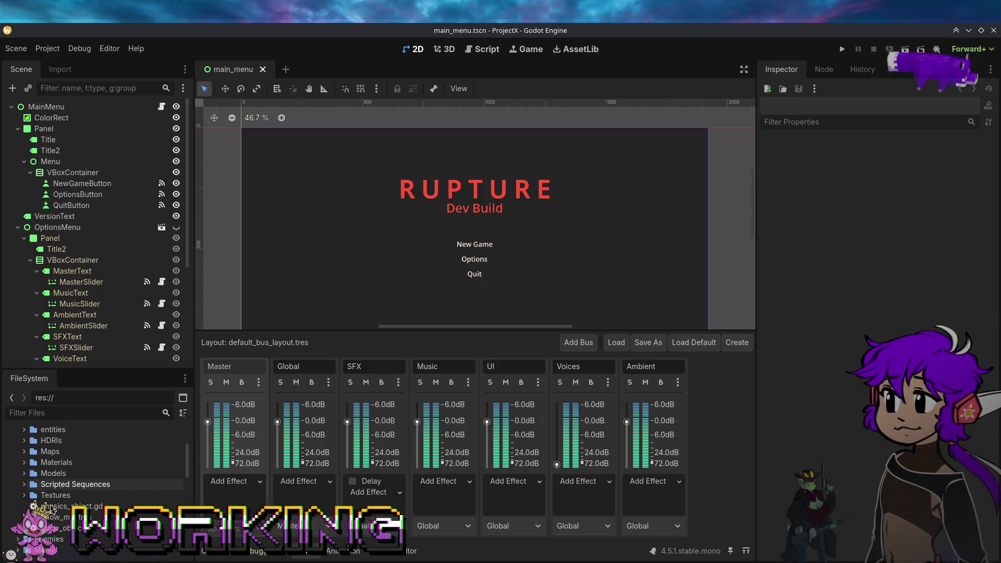
right_click(59, 486)
left_click(96, 470)
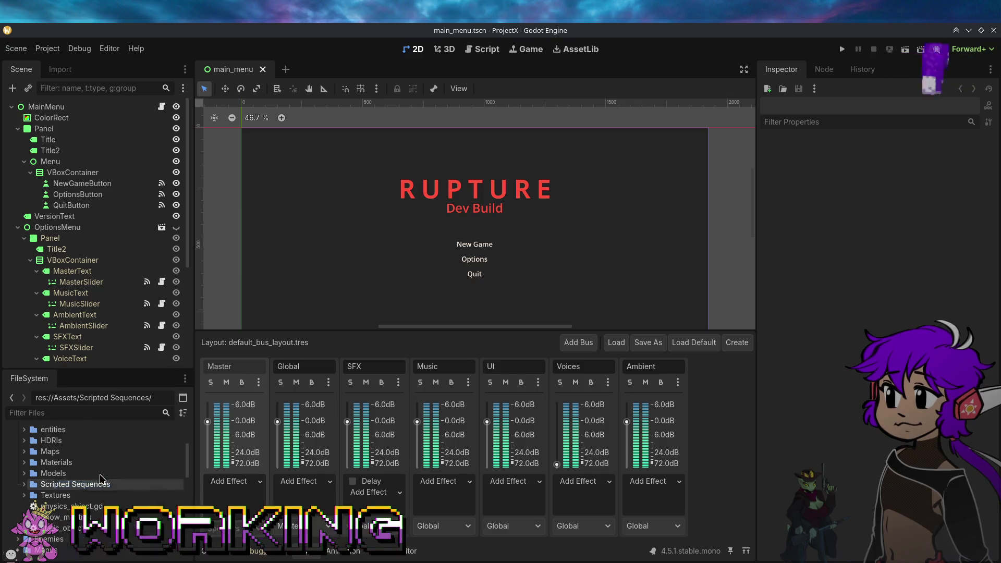
left_click(75, 484)
key("BackSpace")
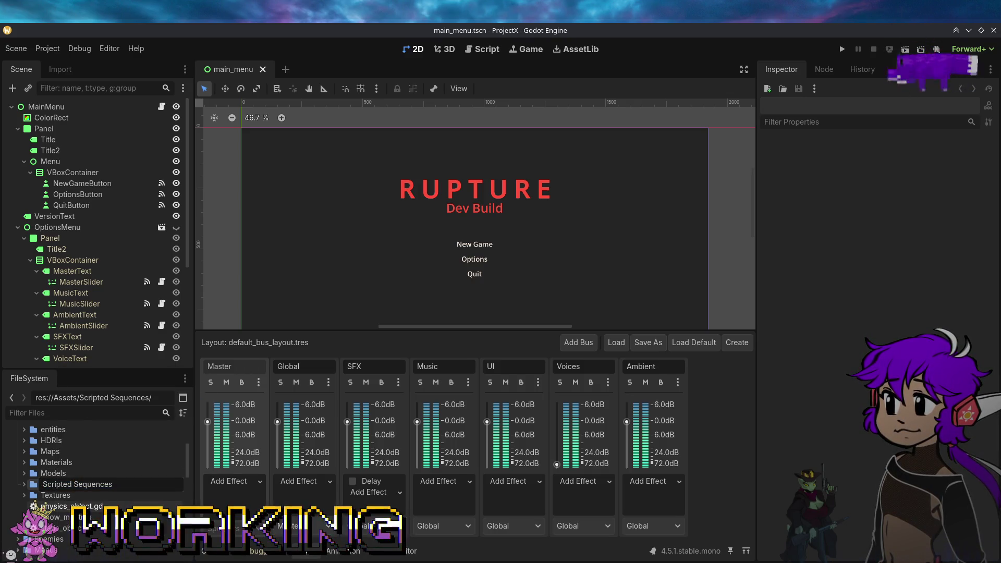
key("Return")
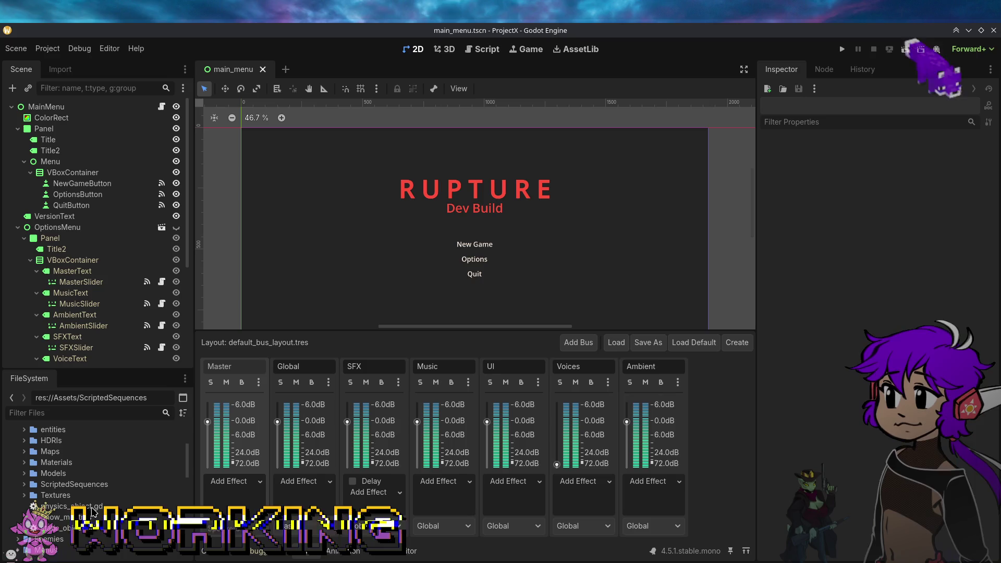
Step: Check ScriptedSequences' contents, then look inside the addons folder's func_godot addon
left_click(24, 484)
left_click(24, 485)
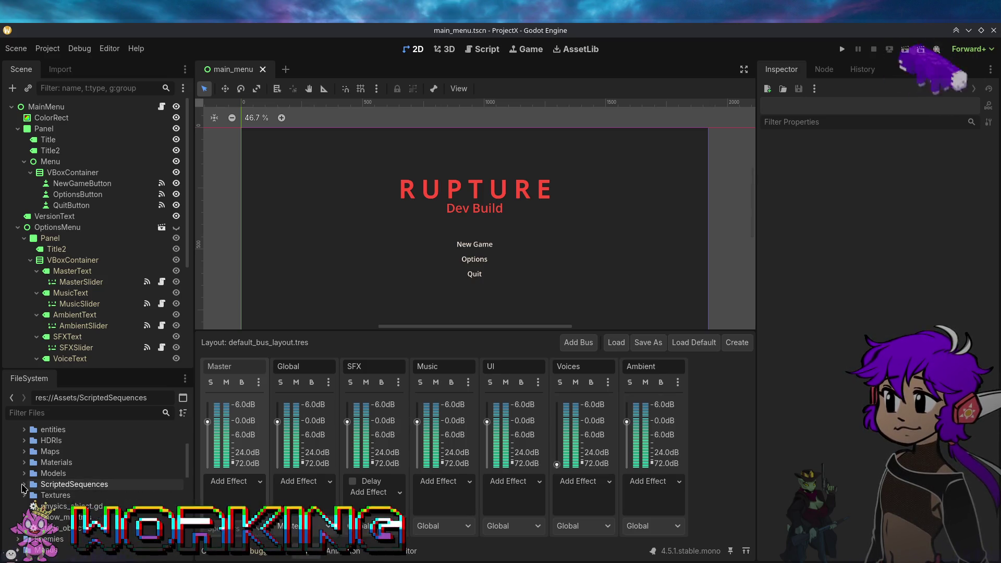
scroll(54, 501, "up", 3)
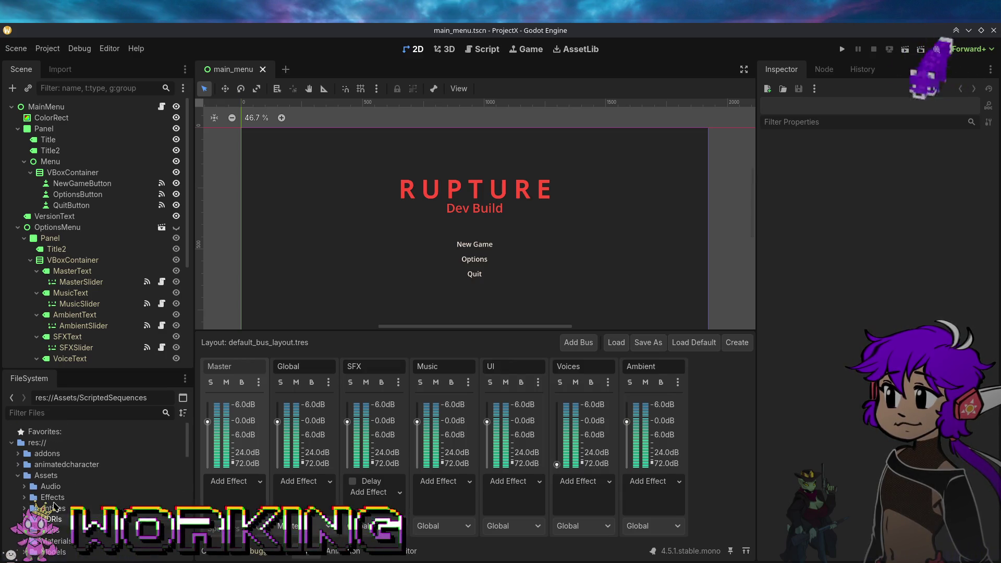
left_click(18, 477)
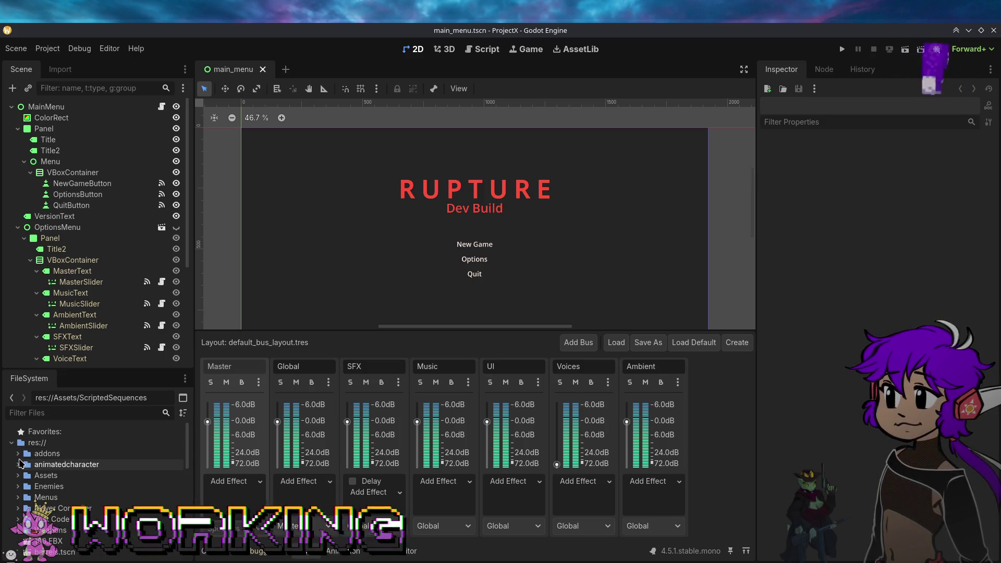
left_click(20, 454)
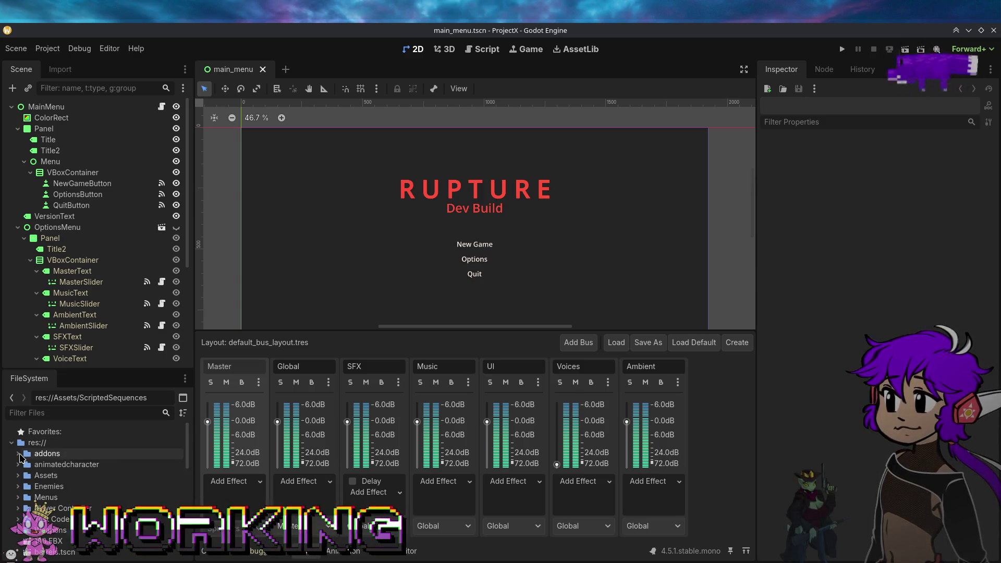
left_click(24, 464)
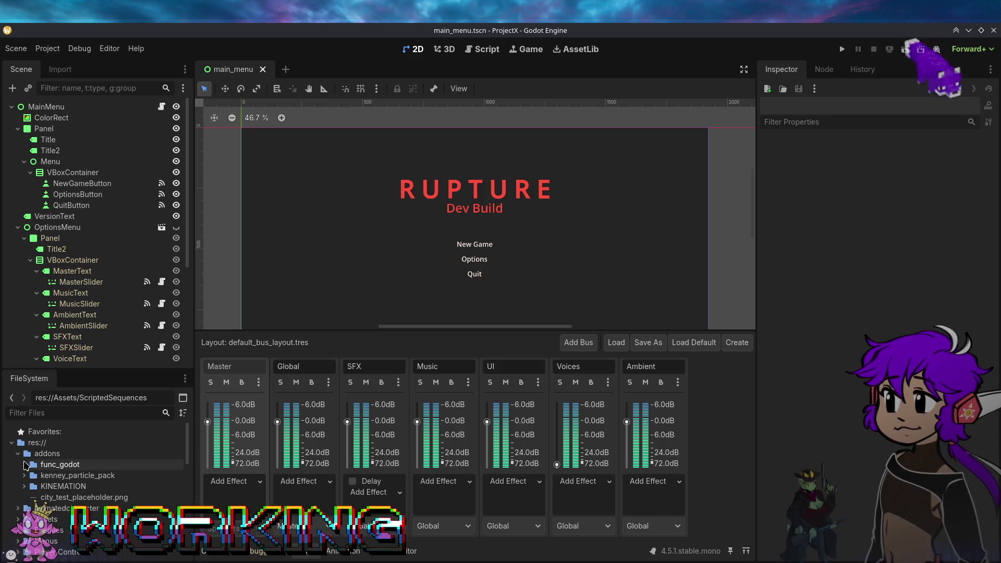
left_click(19, 454)
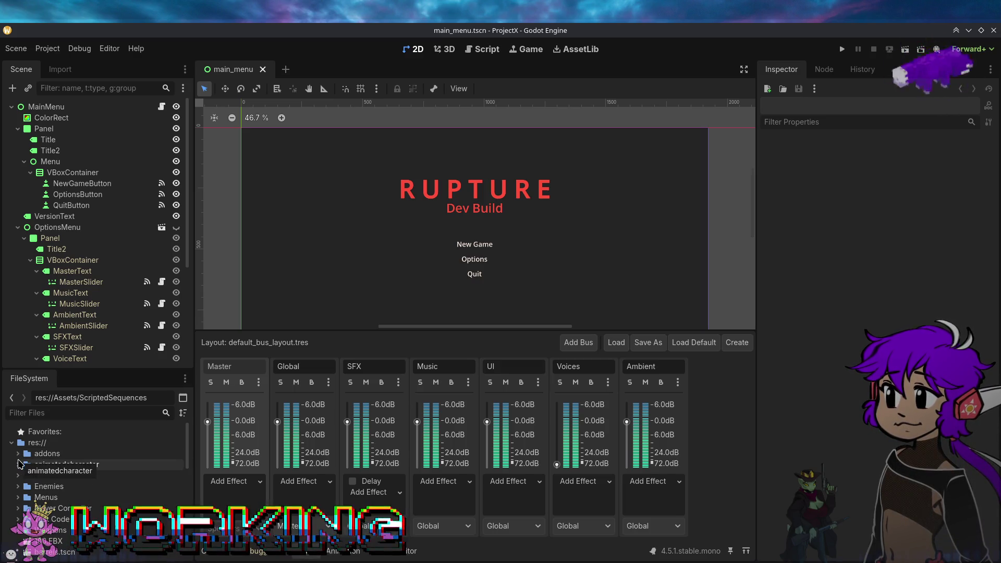
Step: Look through the animatedcharacter and Assets folders' contents
left_click(18, 464)
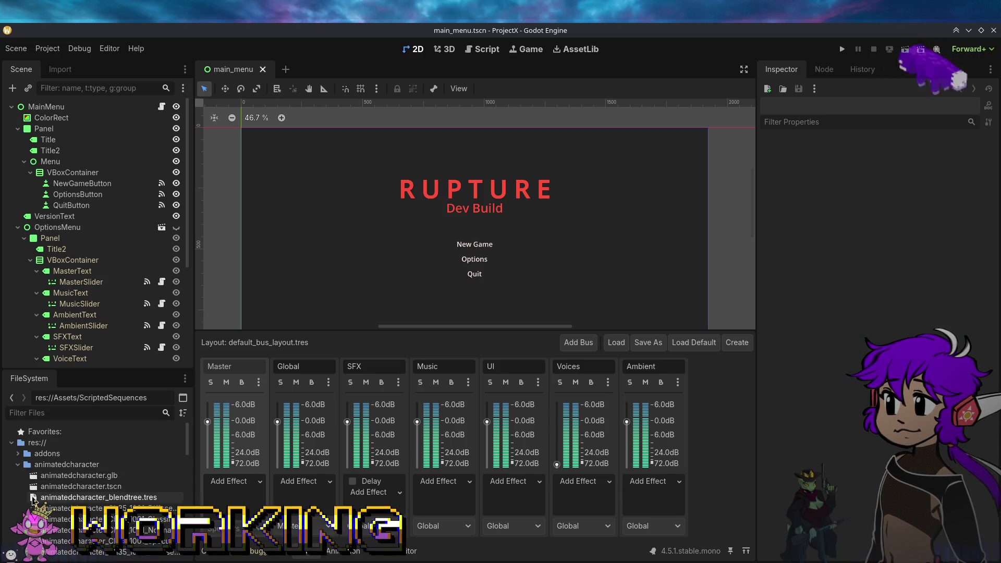
scroll(24, 480, "down", 5)
scroll(33, 499, "up", 1)
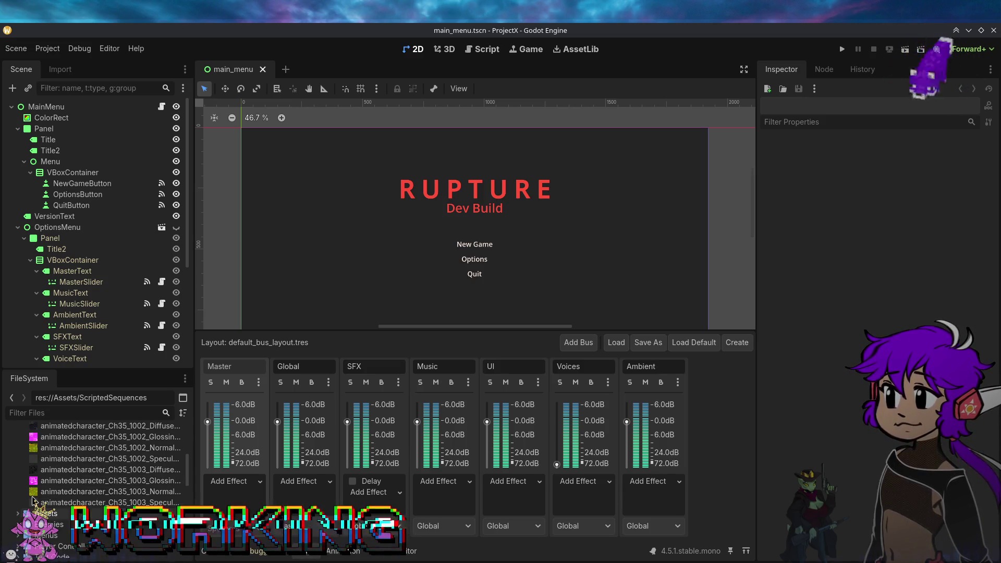
scroll(32, 500, "up", 4)
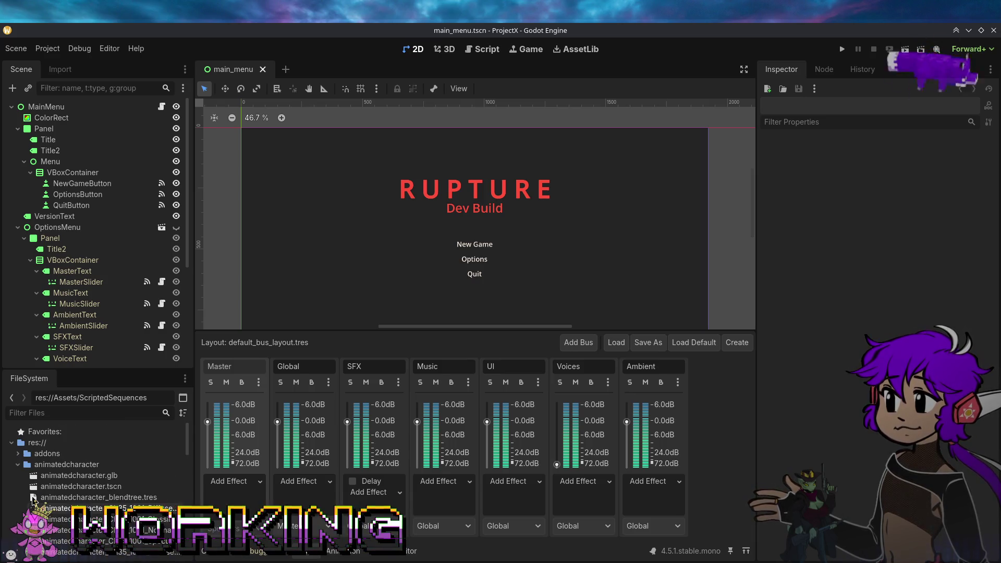
left_click(17, 464)
left_click(19, 474)
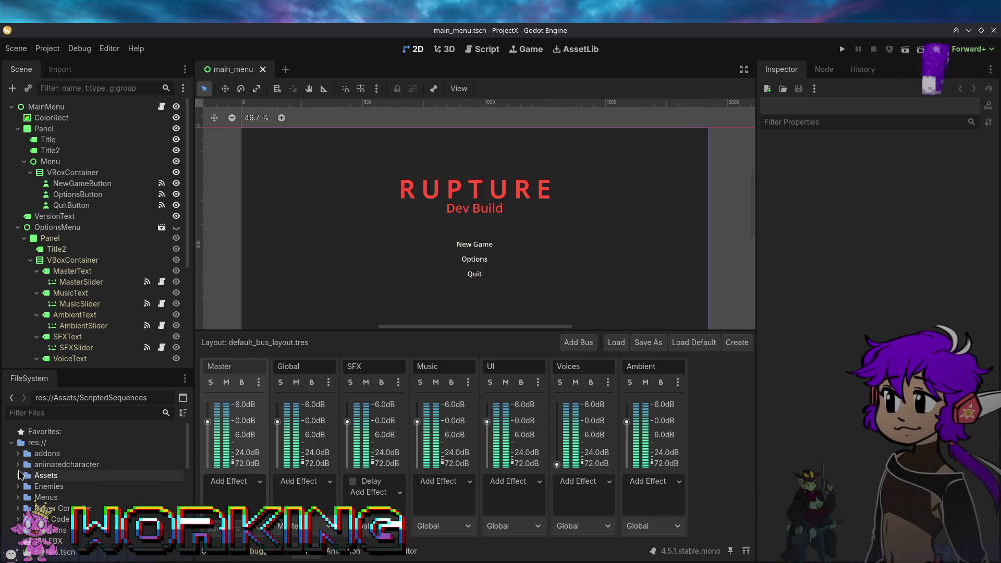
left_click(19, 475)
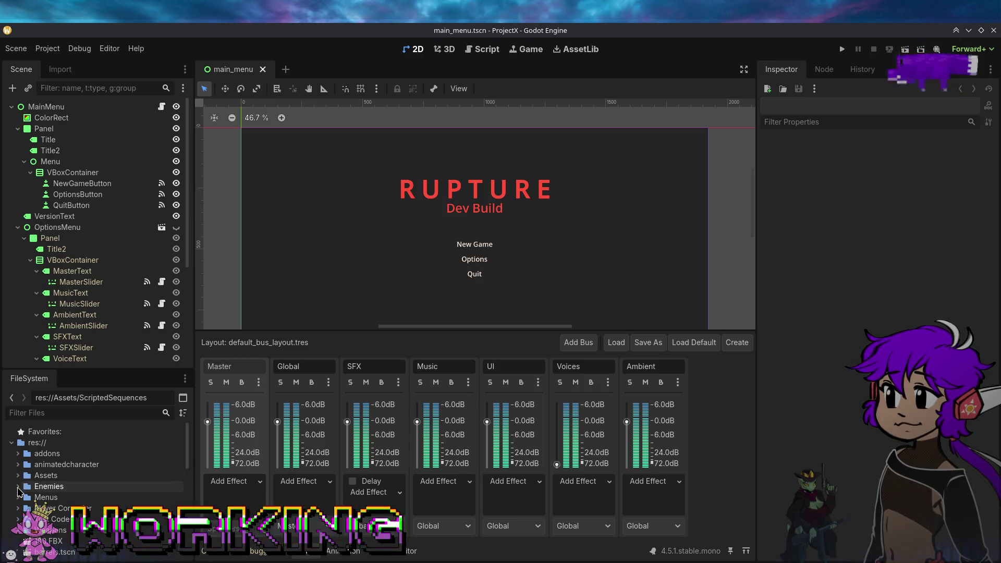
Step: Rename the Player Controller folder to PlayerController
right_click(54, 511)
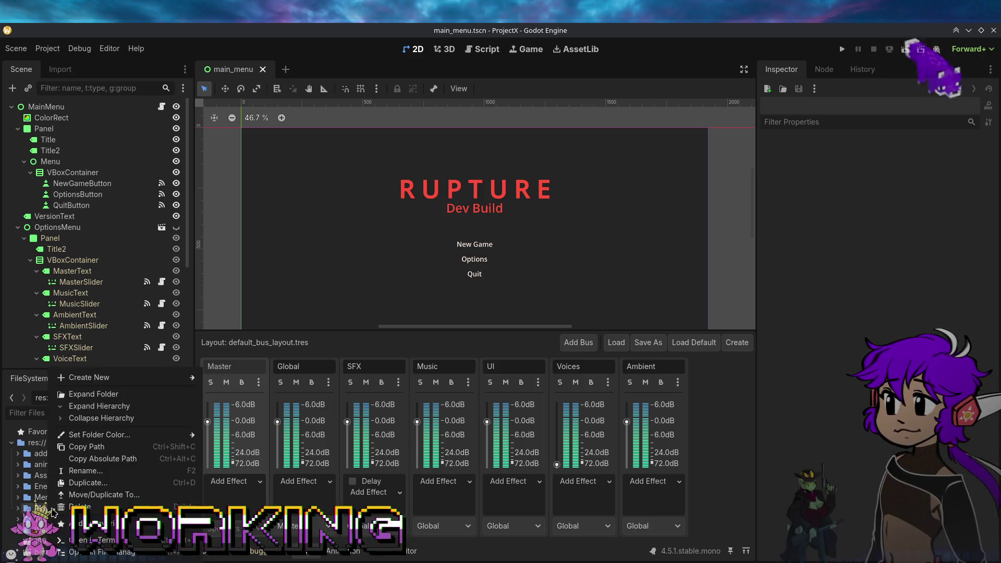
left_click(94, 472)
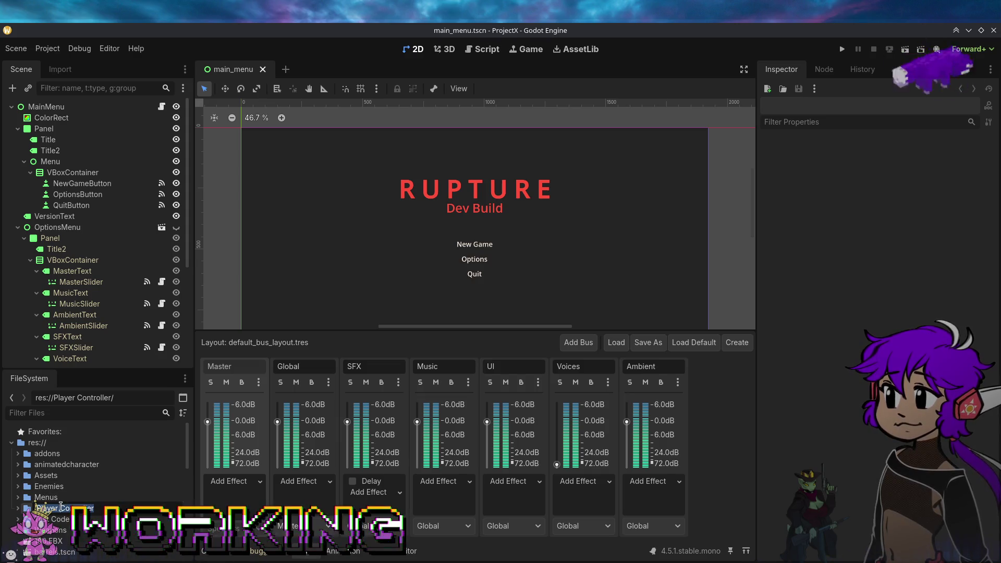
key("Return")
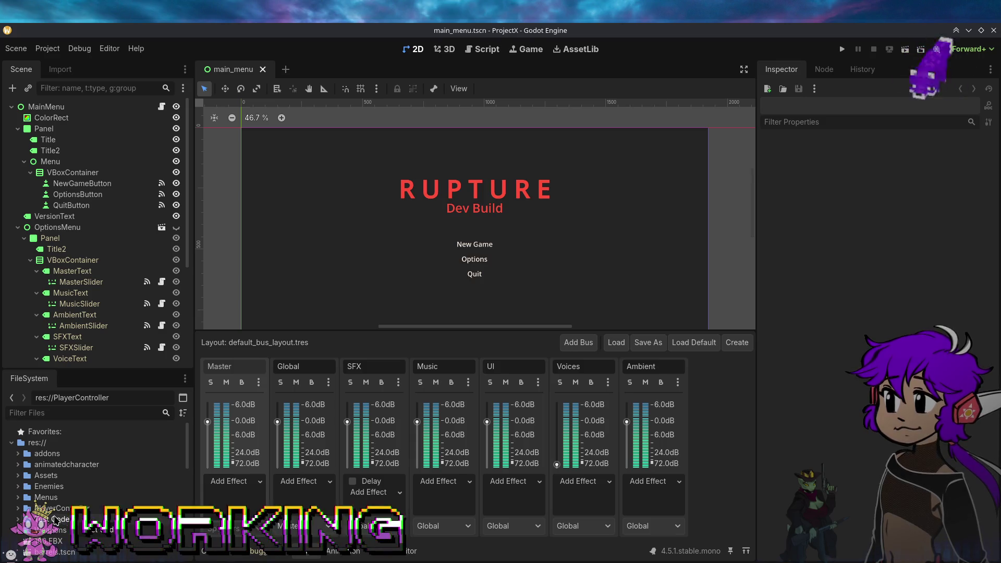
right_click(58, 508)
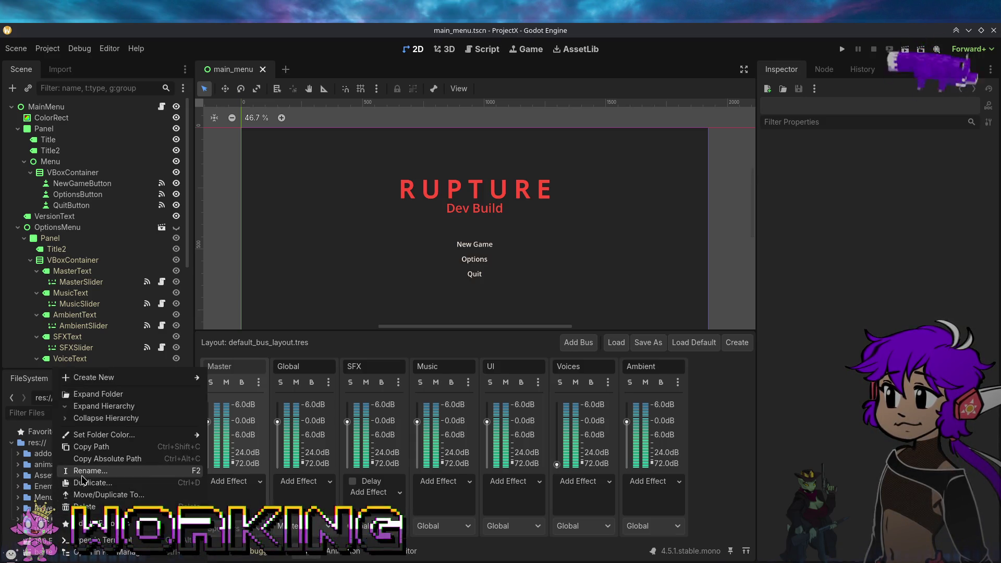
Step: Rename Test Code to TestCode, then scroll to the loose root files and select trigger_area.gd
key("Escape")
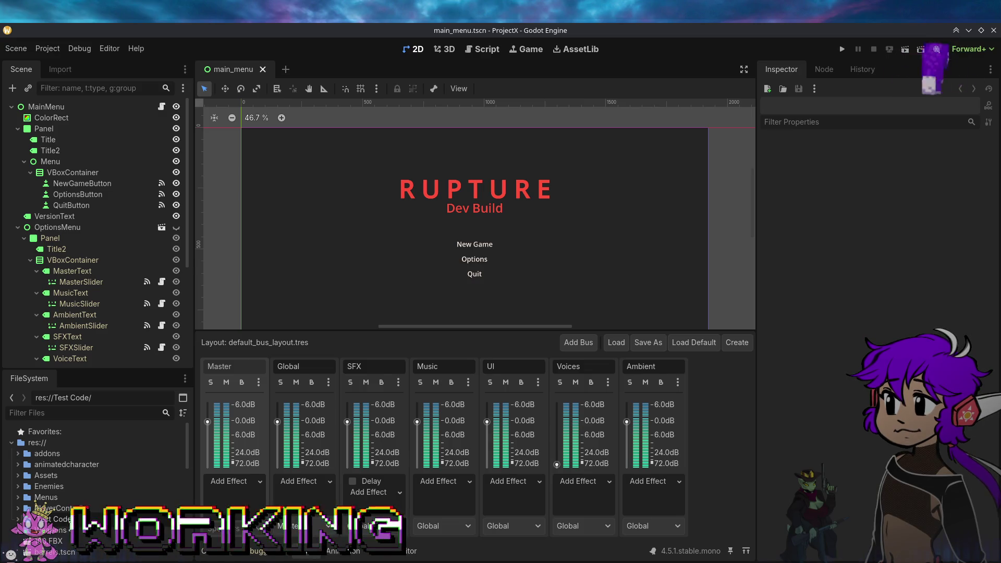
key("Return")
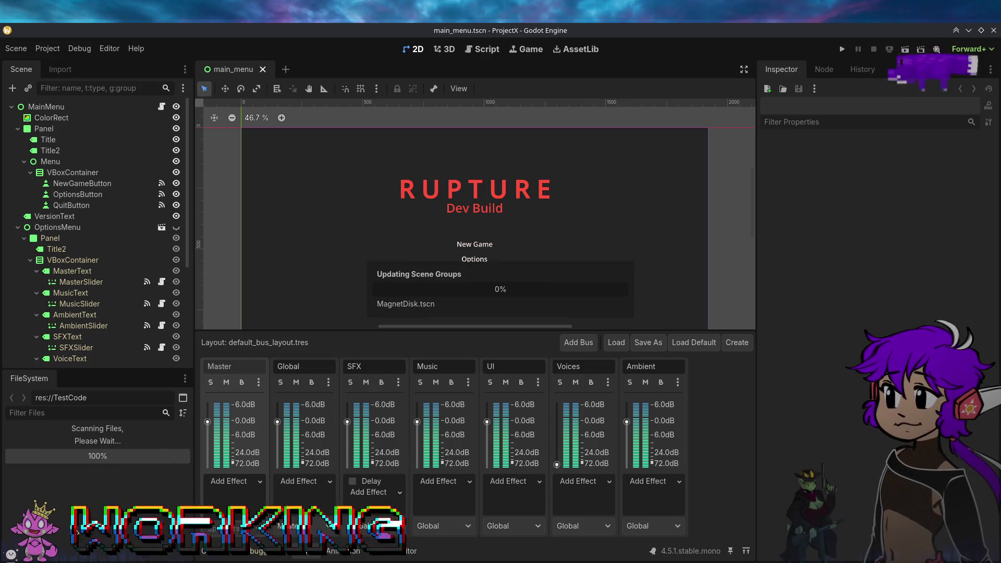
scroll(69, 520, "down", 3)
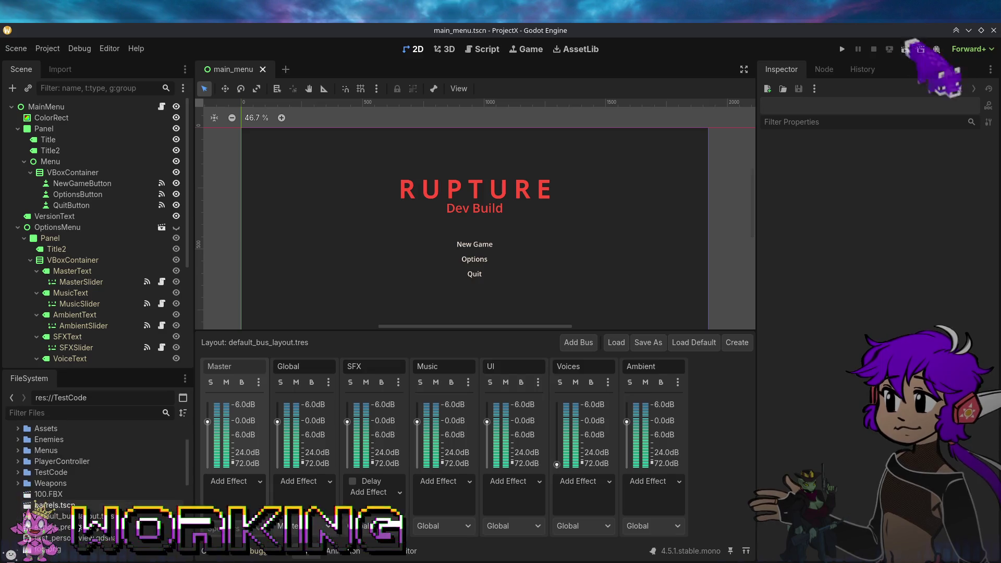
scroll(75, 522, "down", 5)
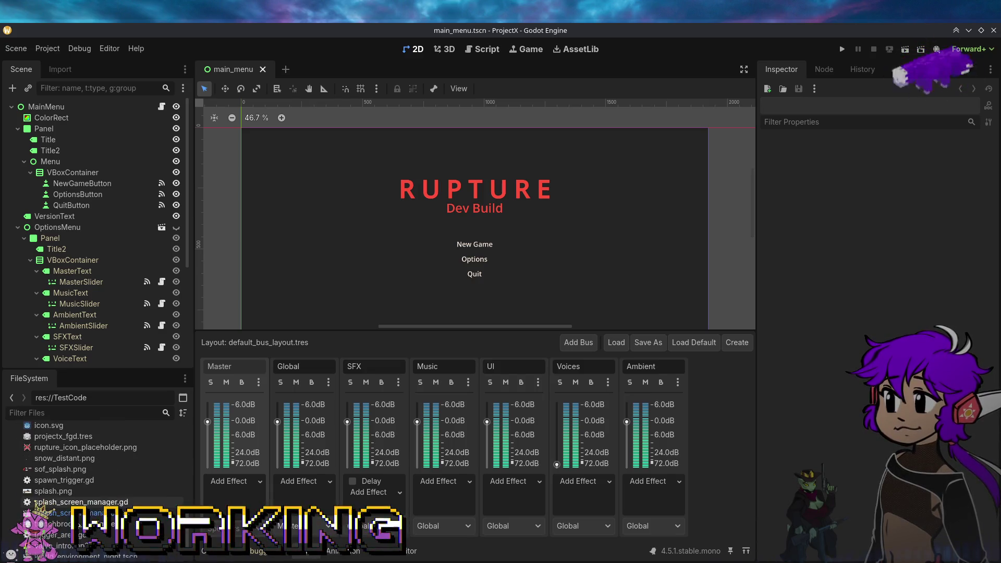
scroll(77, 524, "down", 1)
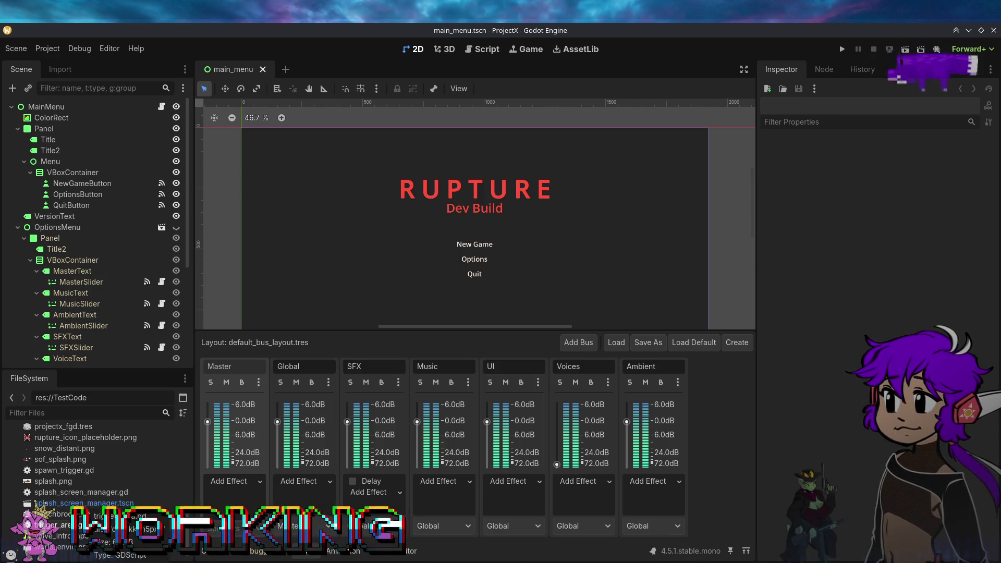
left_click(73, 526)
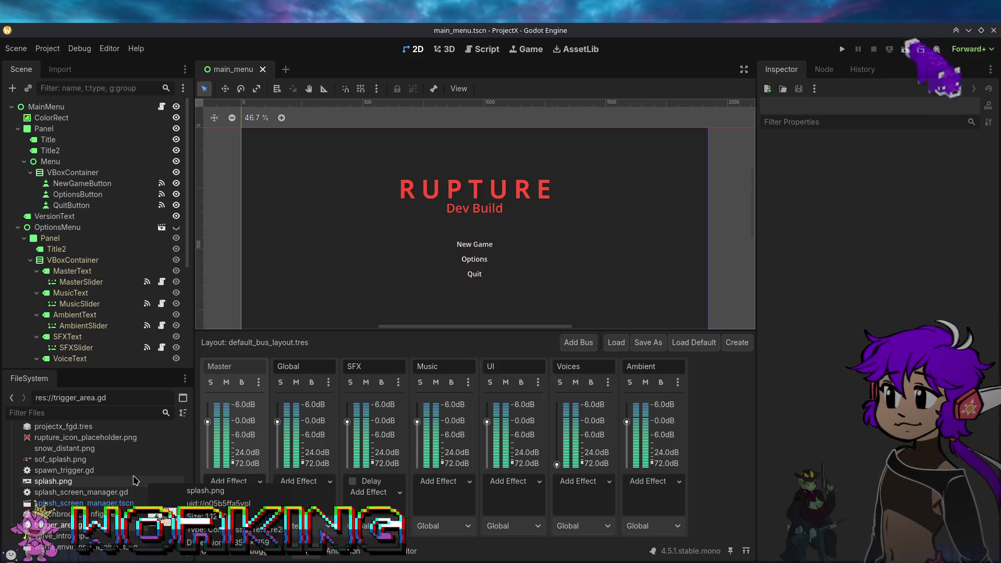
scroll(134, 479, "up", 10)
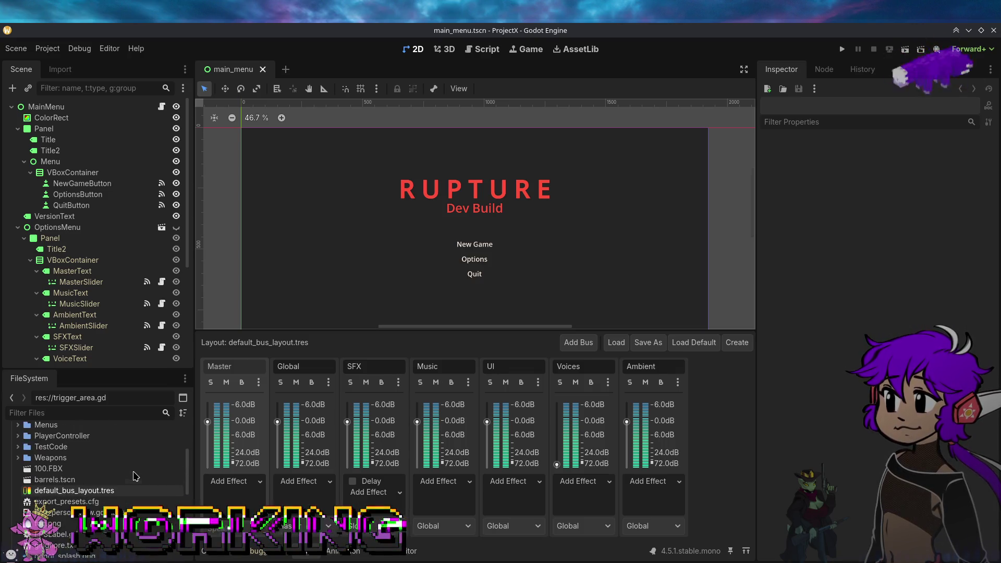
scroll(135, 476, "up", 3)
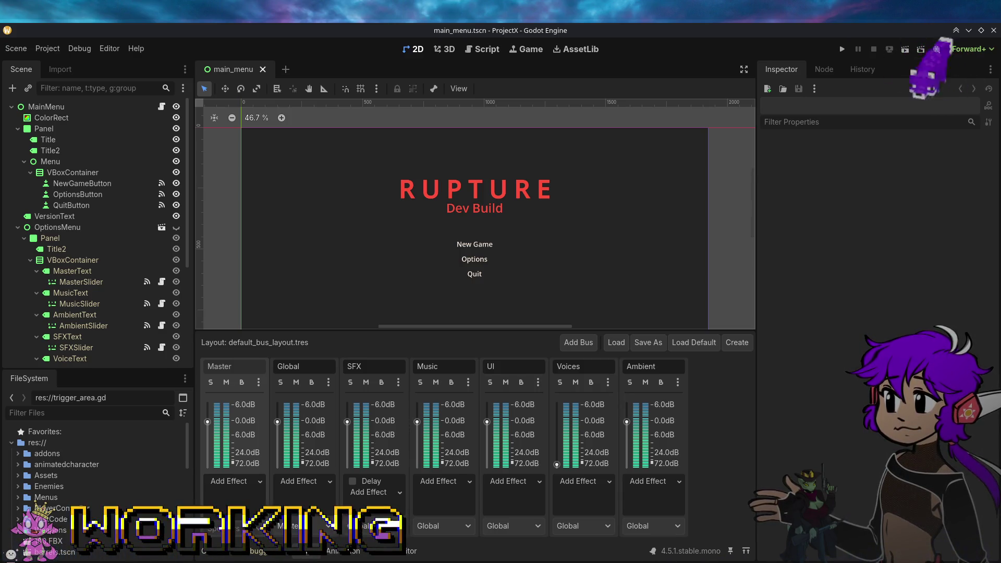
left_click(82, 443)
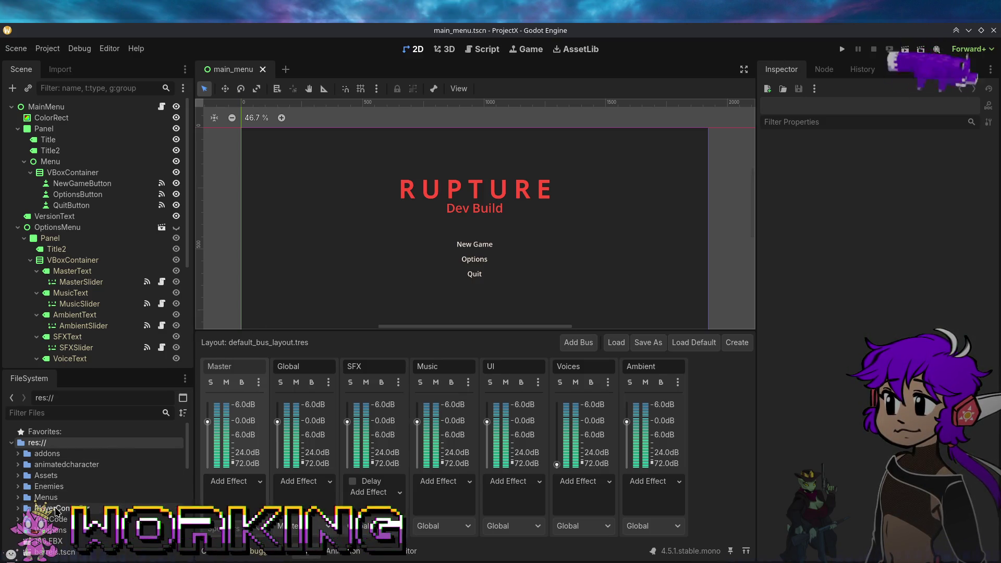
Step: Select the 100.FBX model file among the loose files at res://
scroll(93, 533, "down", 5)
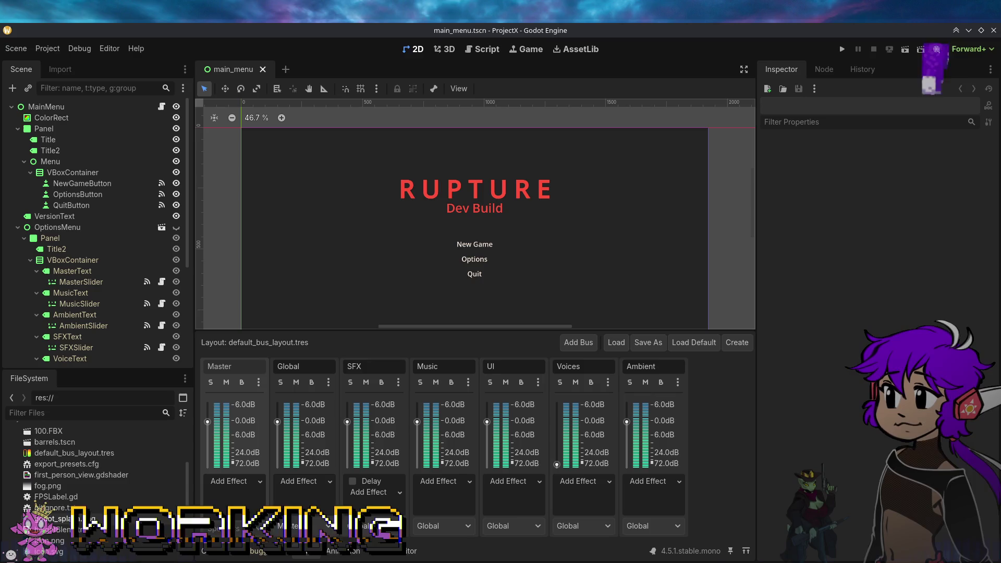
scroll(43, 503, "up", 2)
left_click(56, 479)
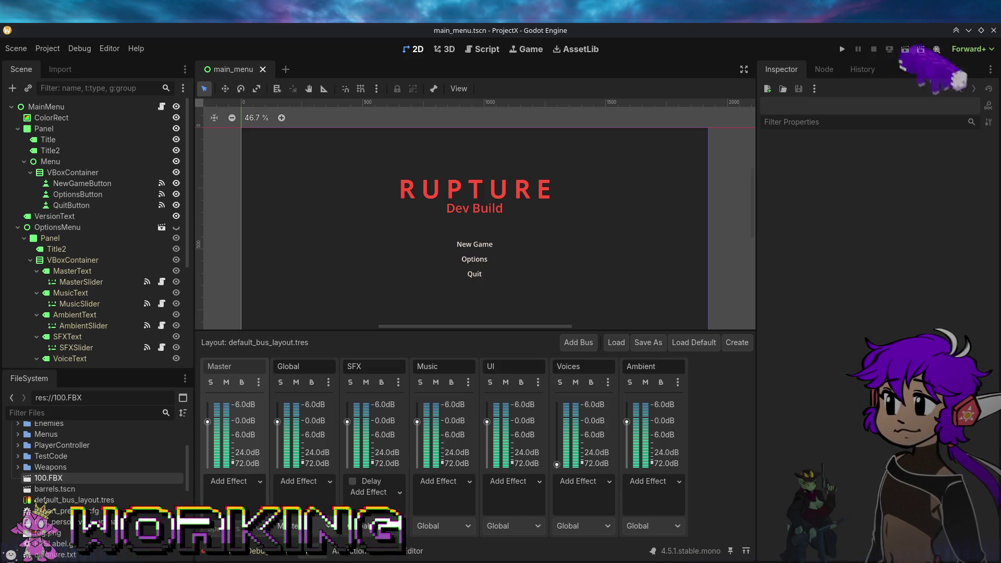
Step: Rename 100.FBX to 100.fbx with a lowercase extension
right_click(57, 478)
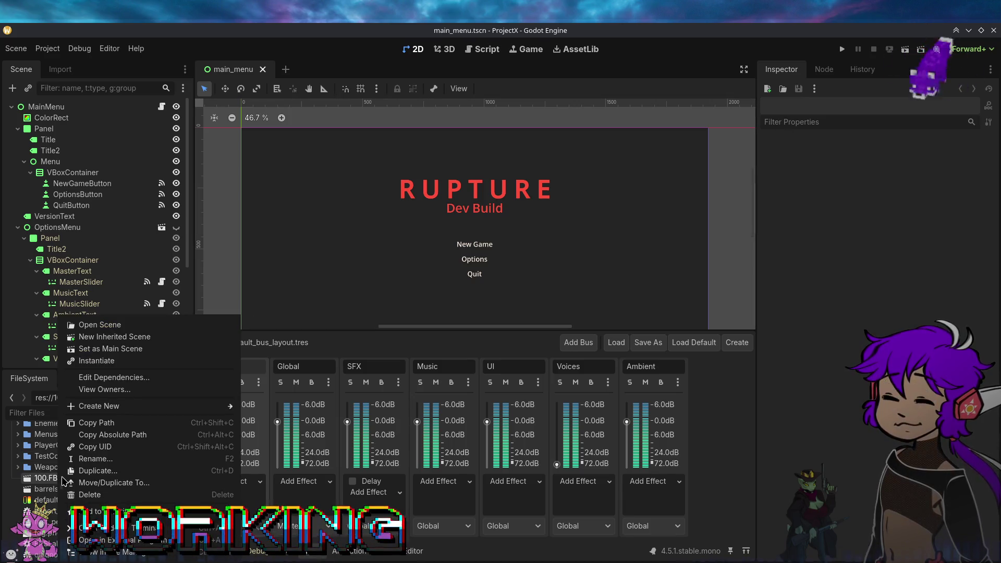
left_click(83, 458)
type("100.fbx")
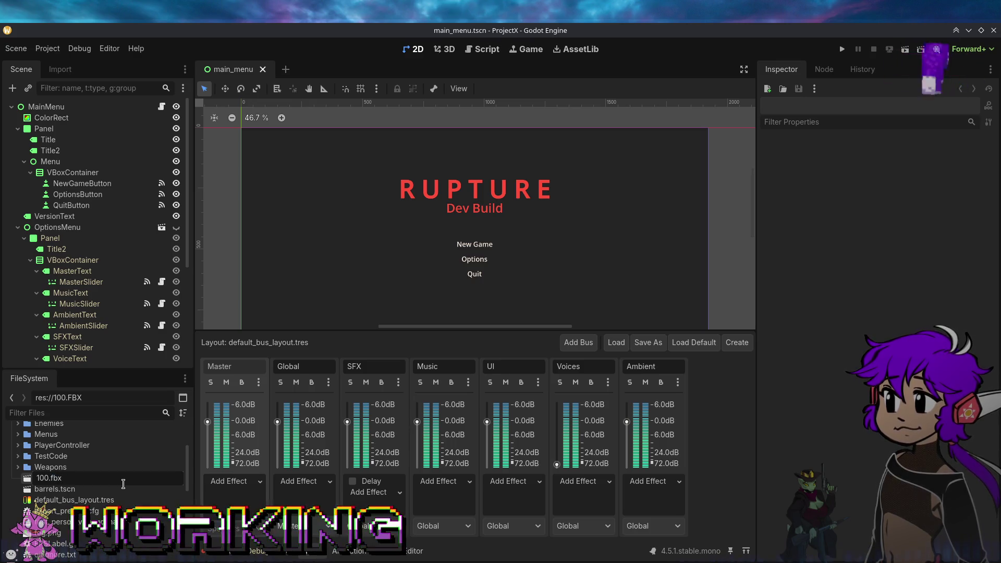
key("Return")
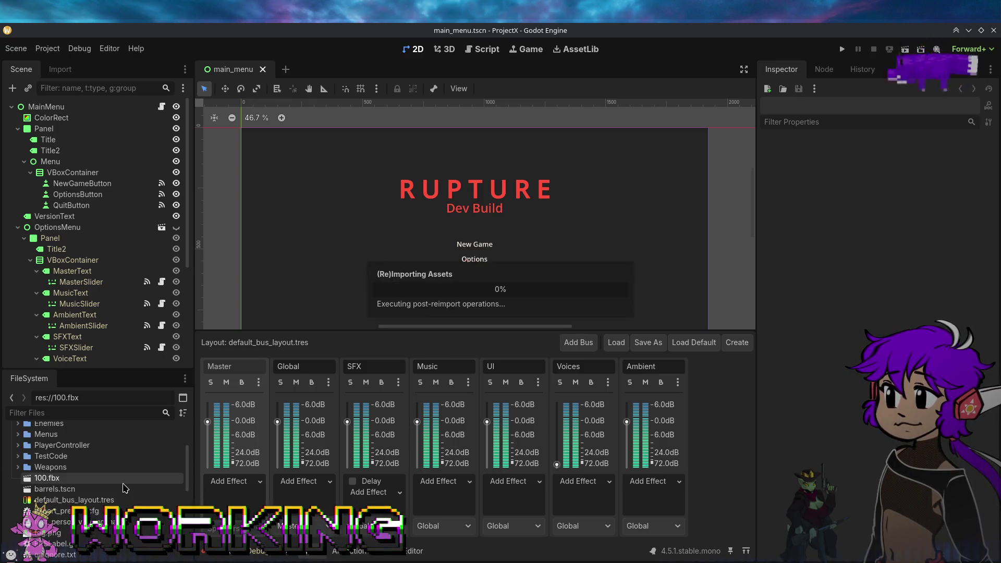
scroll(137, 479, "down", 4)
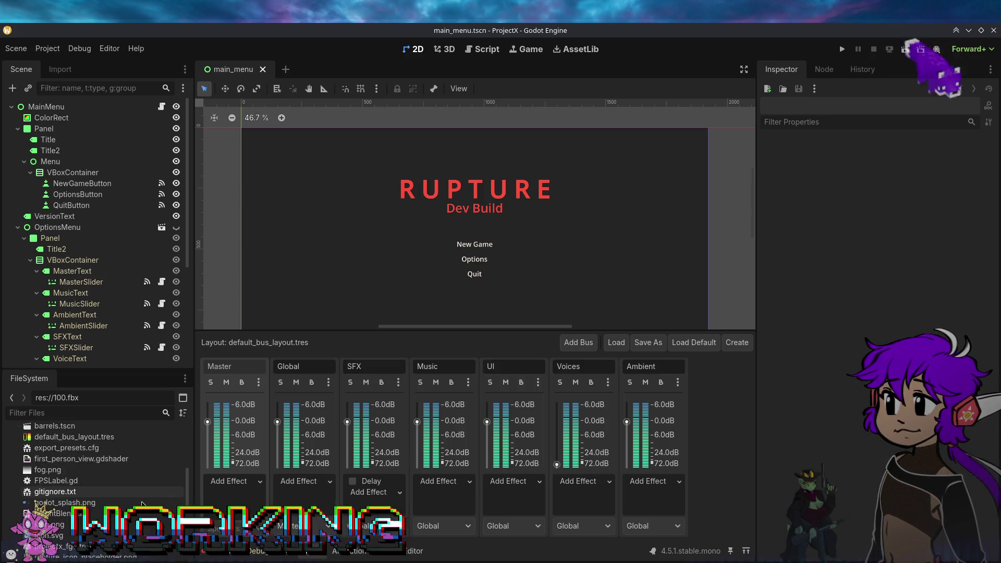
scroll(142, 504, "down", 4)
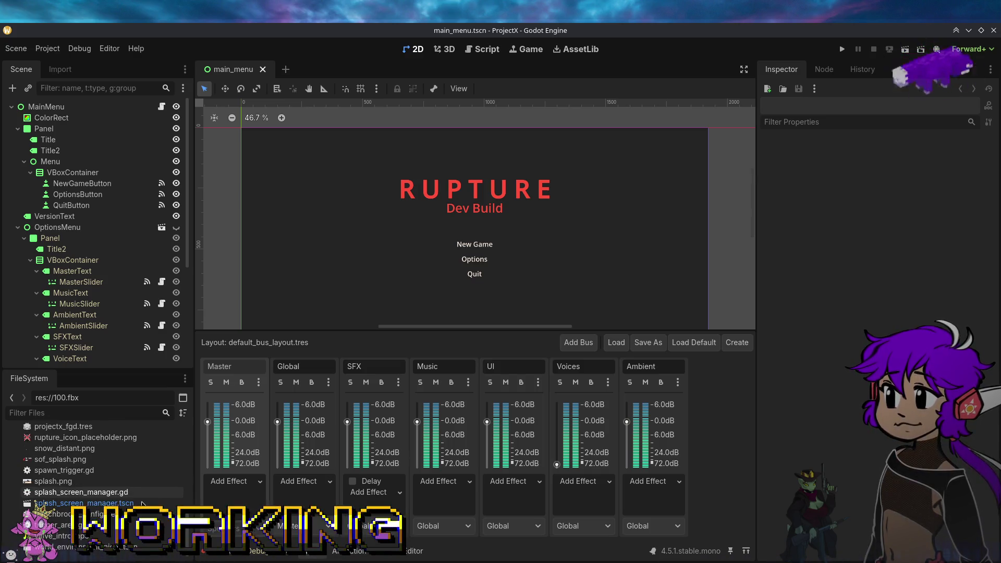
scroll(138, 490, "up", 8)
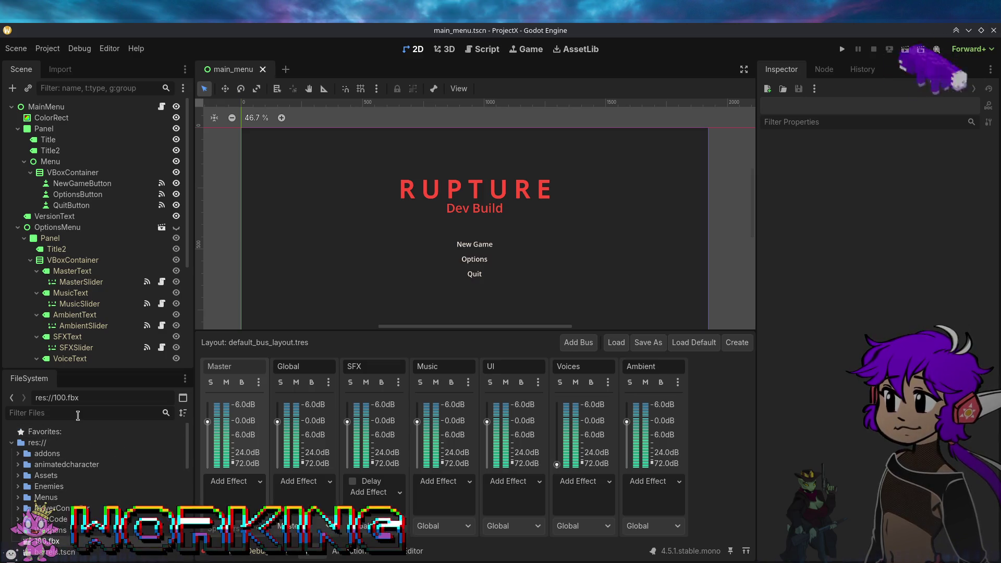
Step: Filter the FileSystem by 'fbx' to browse the fbx files, then clear the filter
type("fbx")
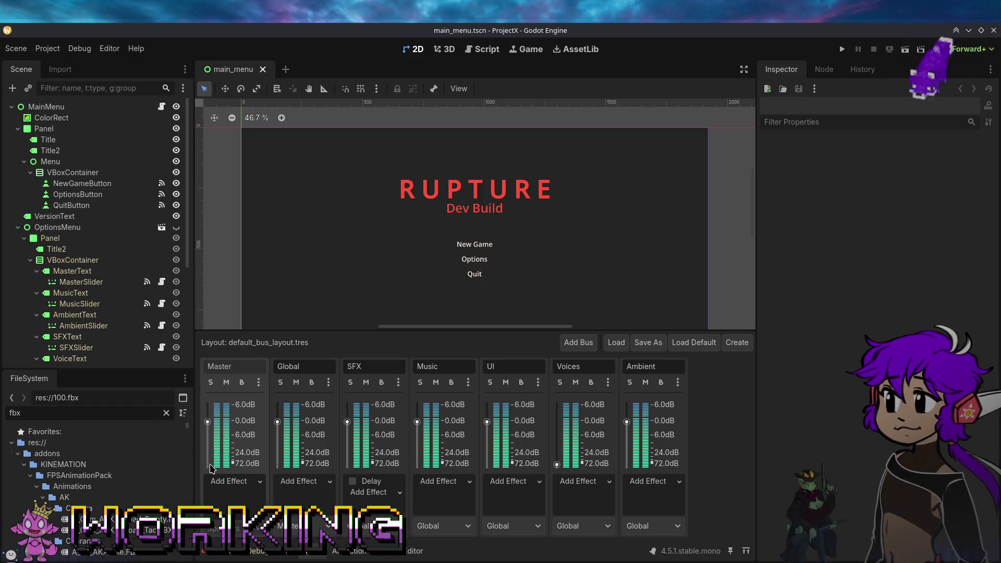
scroll(166, 524, "down", 8)
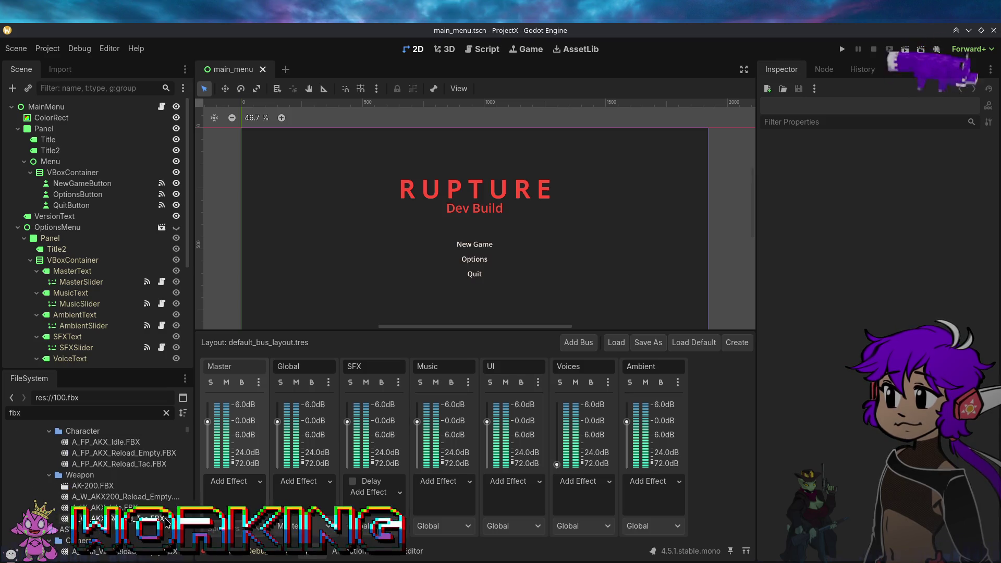
scroll(166, 519, "down", 10)
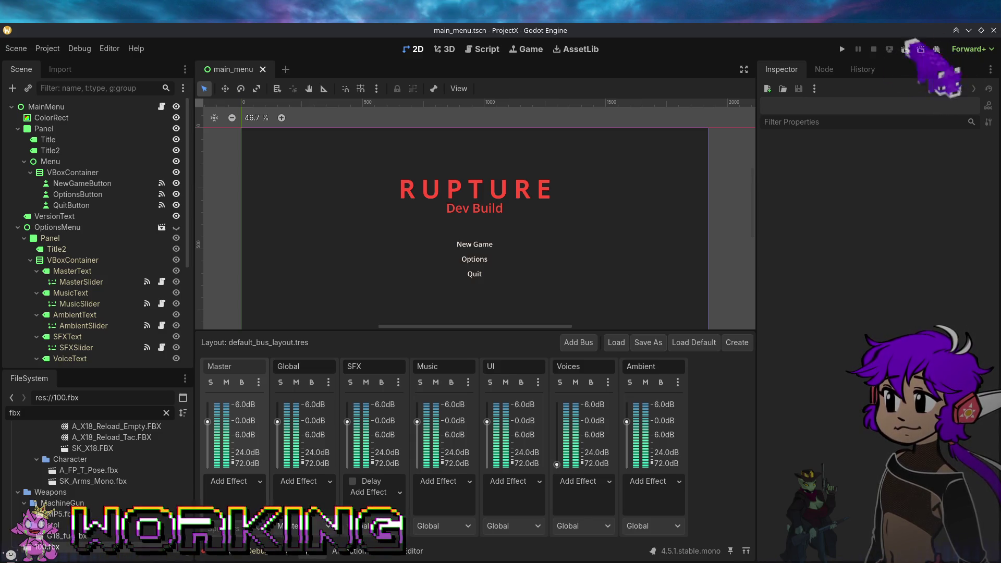
left_click(166, 412)
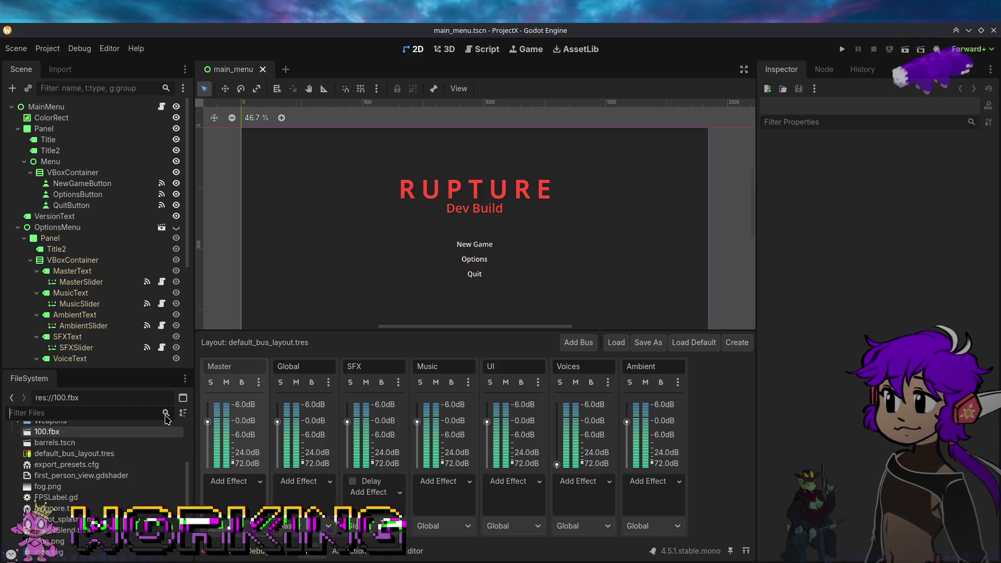
scroll(99, 485, "down", 10)
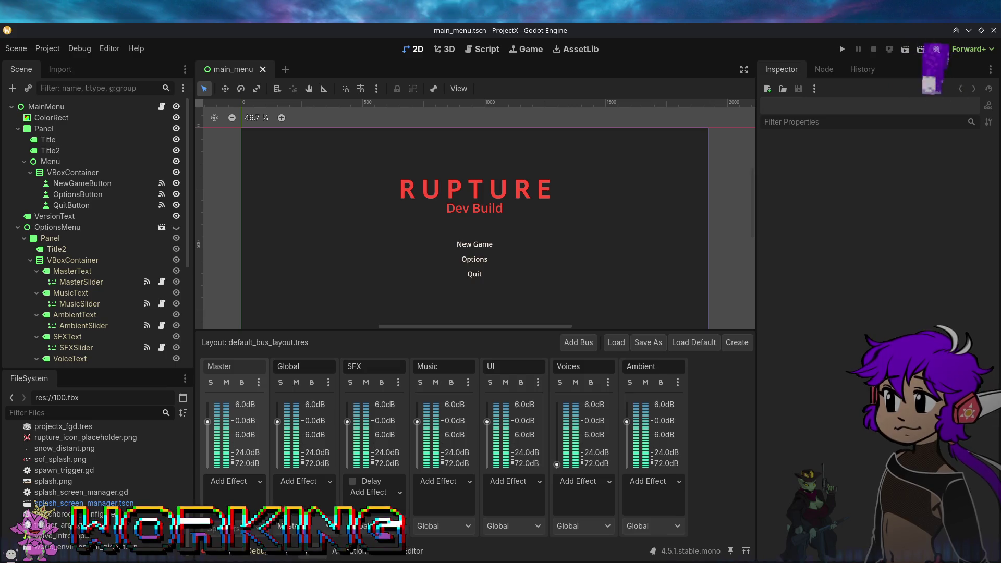
left_click(92, 491)
scroll(92, 493, "up", 5)
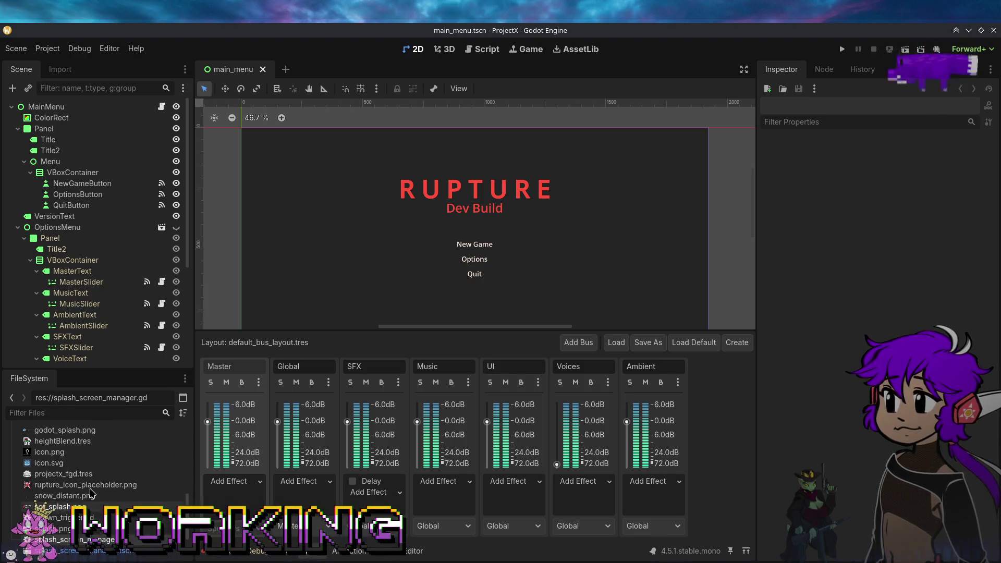
scroll(91, 492, "up", 2)
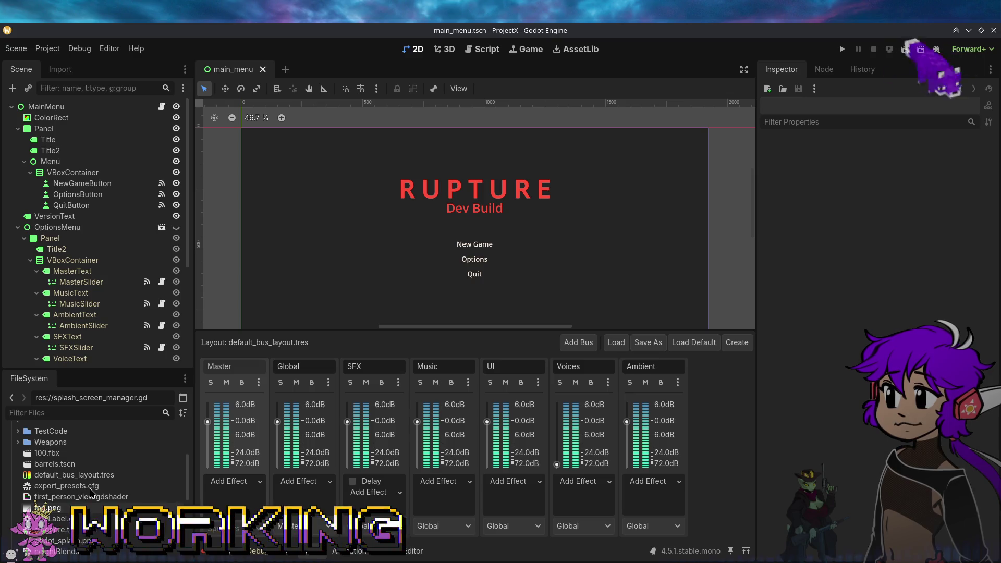
right_click(56, 456)
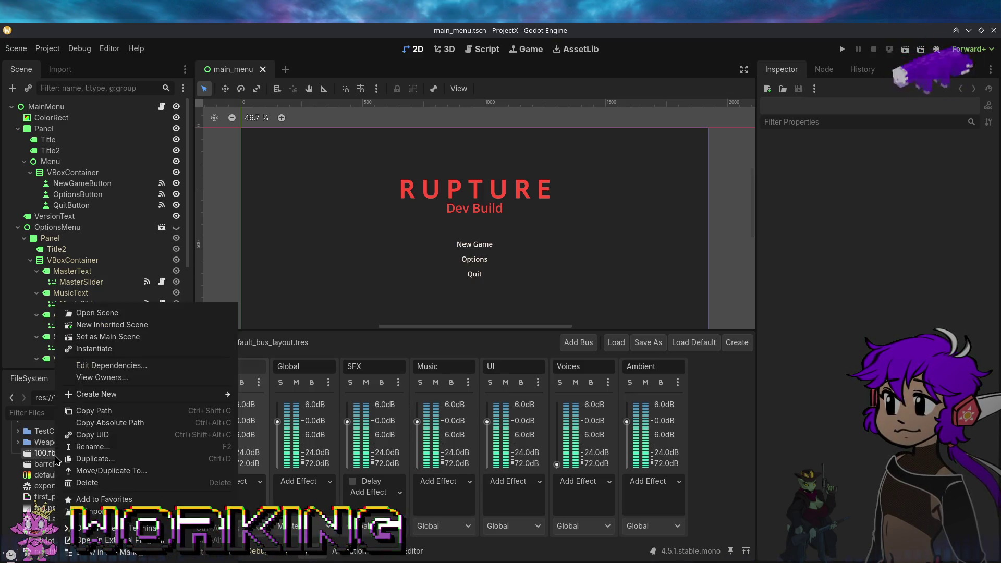
left_click(73, 447)
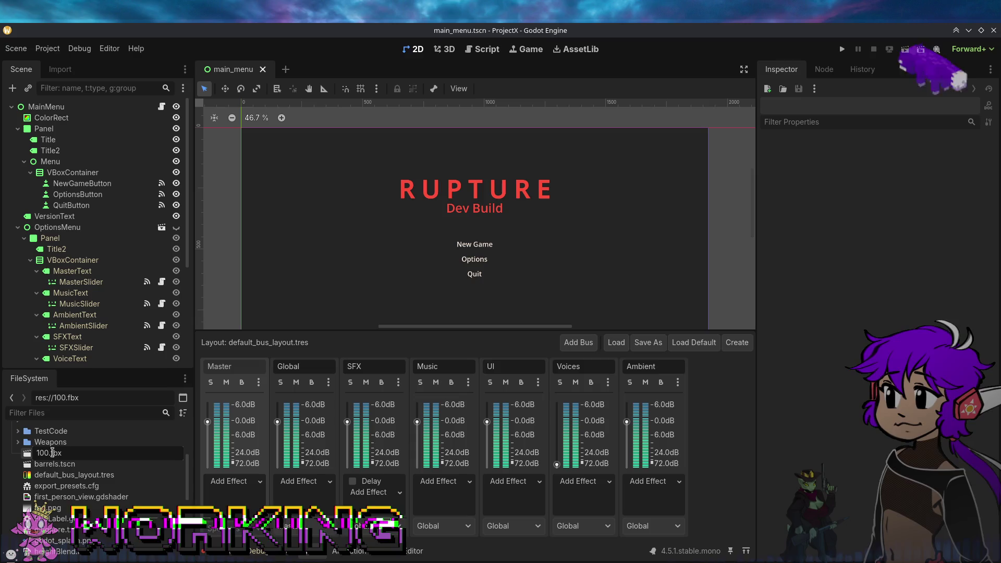
left_click_drag(52, 452, 117, 453)
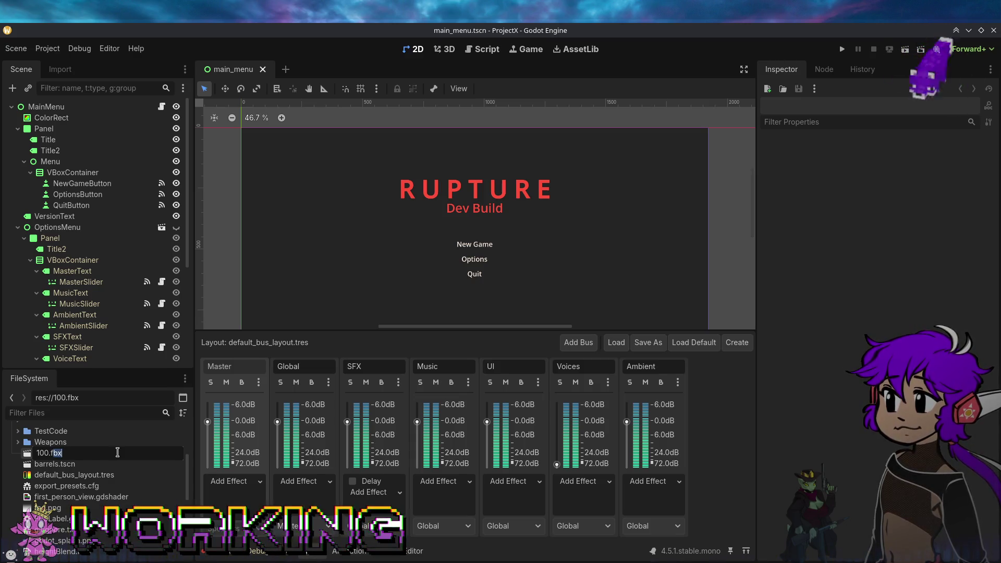
key("Escape")
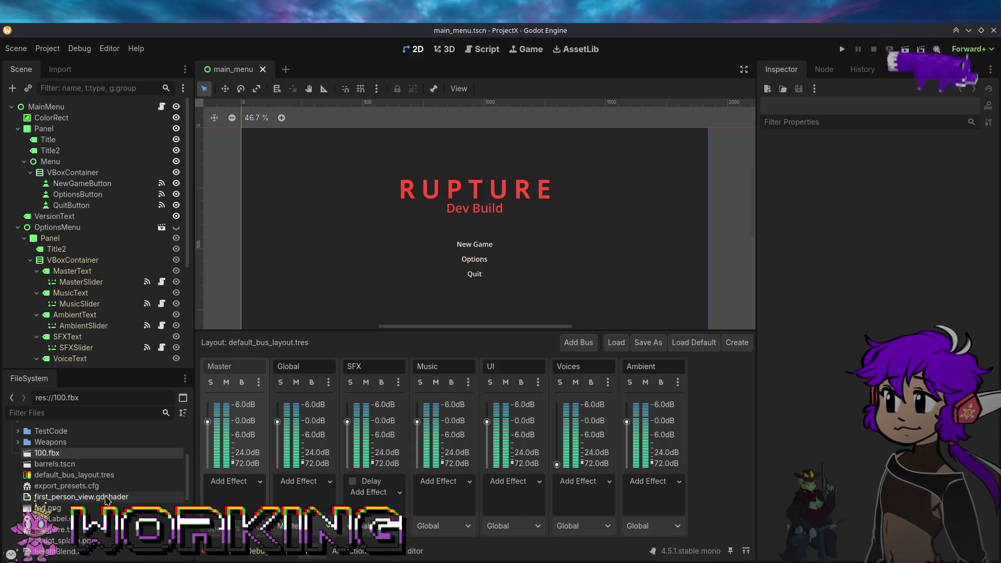
scroll(104, 475, "up", 5)
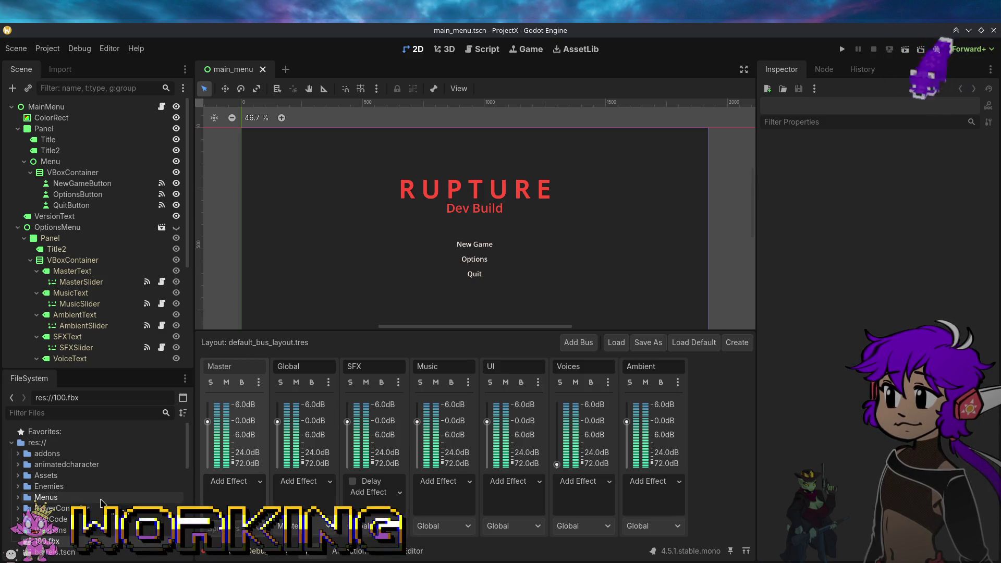
left_click(214, 556)
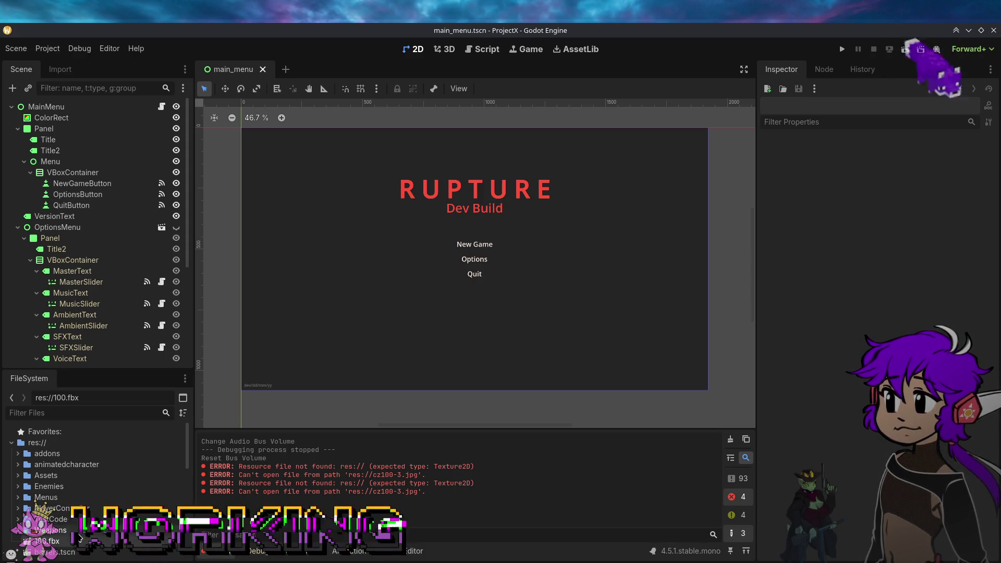
Step: Reopen the rename field for 100.fbx and close it, leaving the name unchanged
scroll(71, 484, "down", 3)
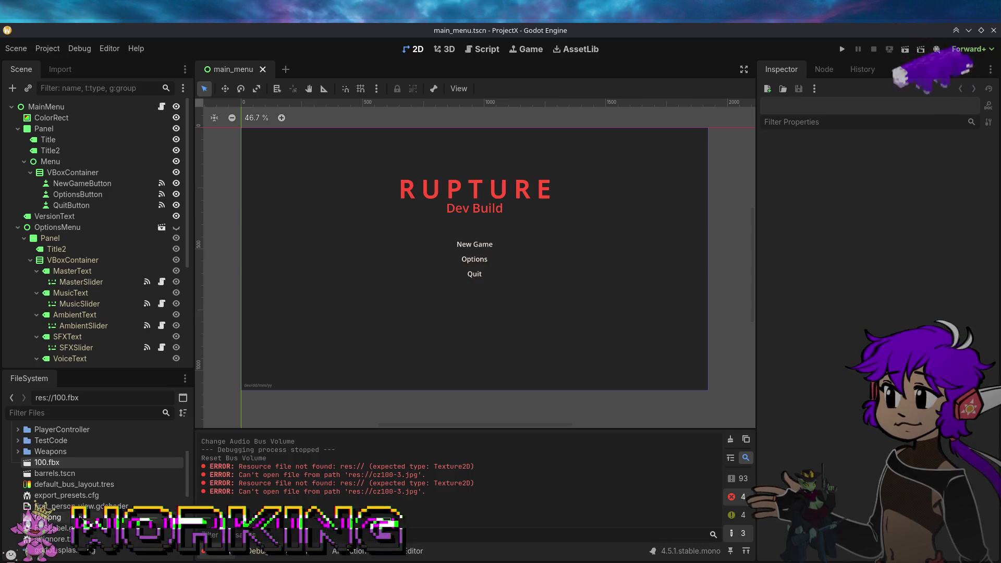
right_click(70, 463)
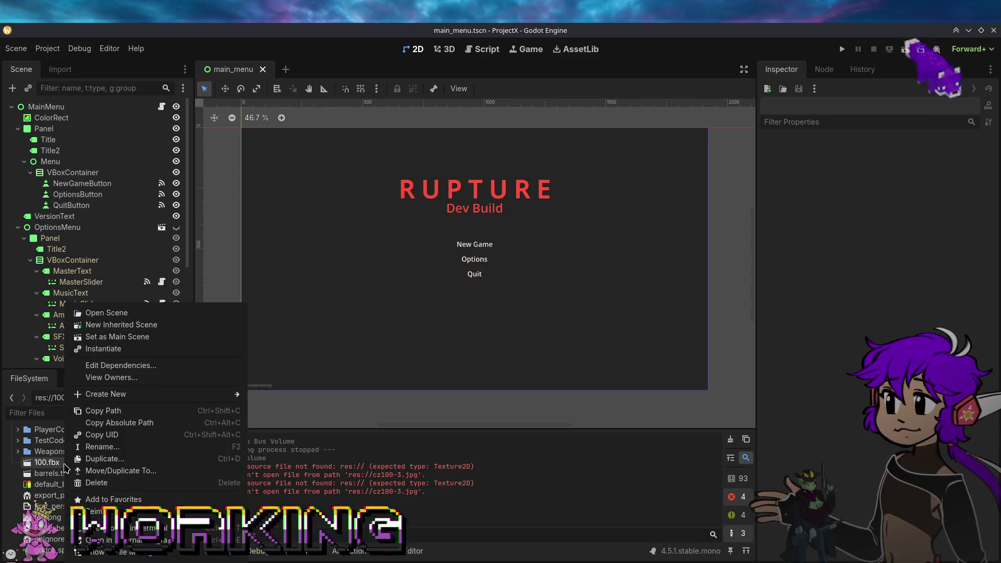
left_click(93, 459)
left_click(74, 462)
key("Left")
key("Left")
key("Left")
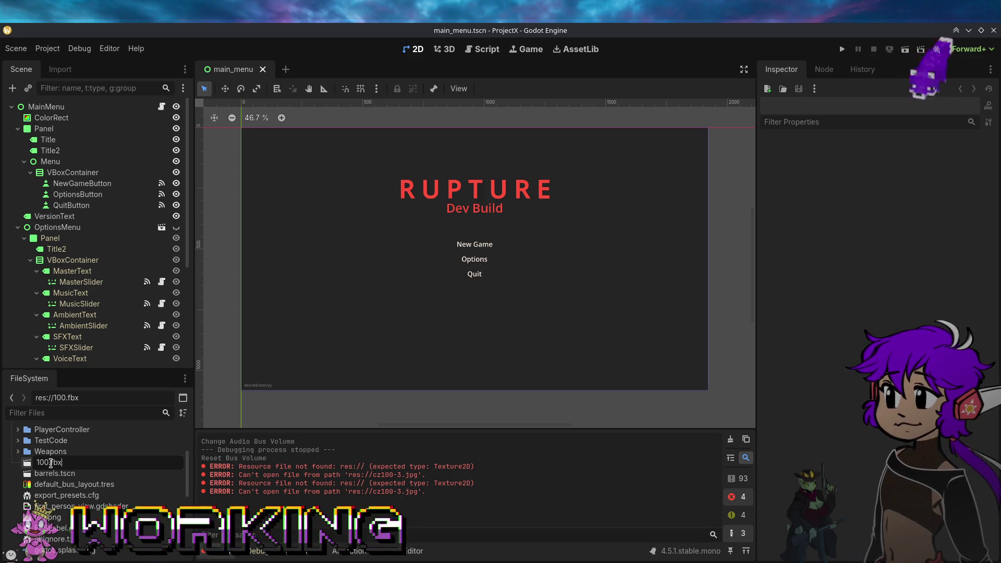
key("shift+End")
key("Return")
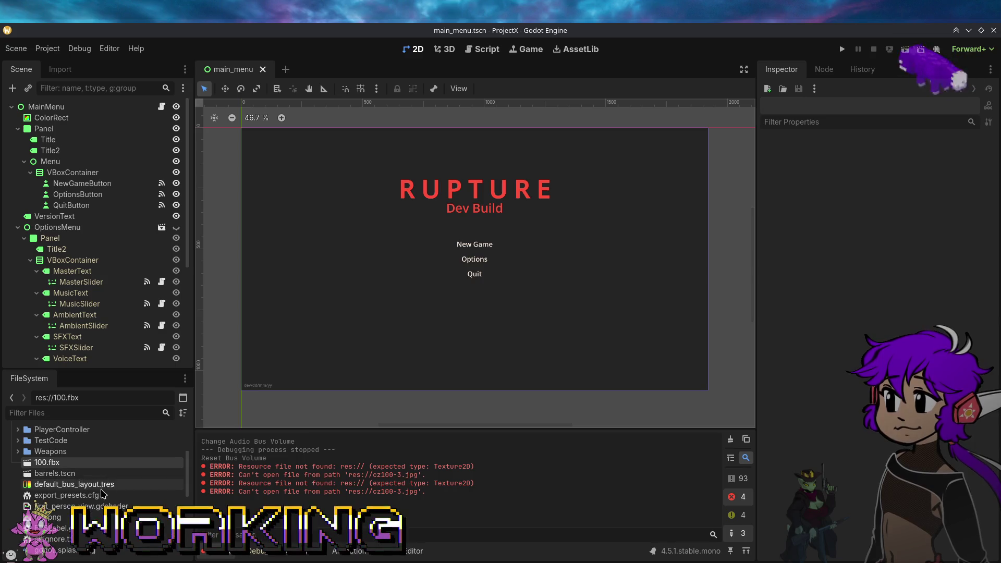
scroll(91, 517, "down", 5)
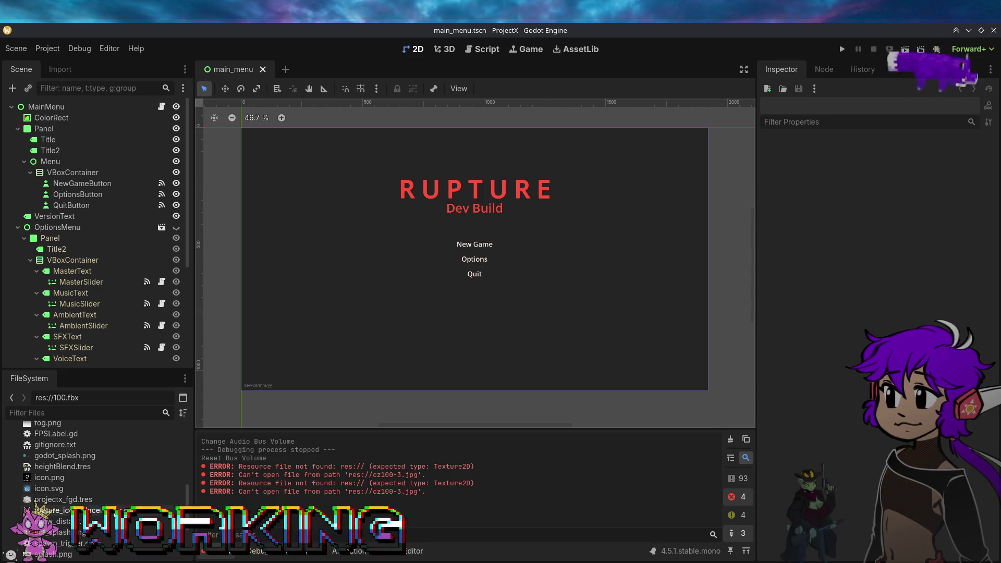
scroll(41, 505, "down", 4)
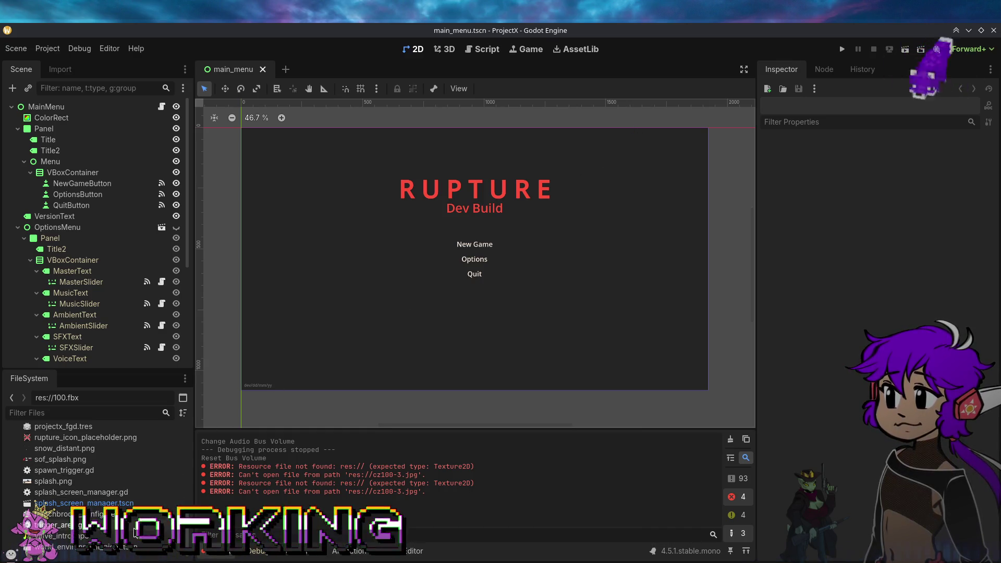
Step: Scroll the FileSystem dock back to the top and run the project with Play
left_click_drag(187, 537, 203, 438)
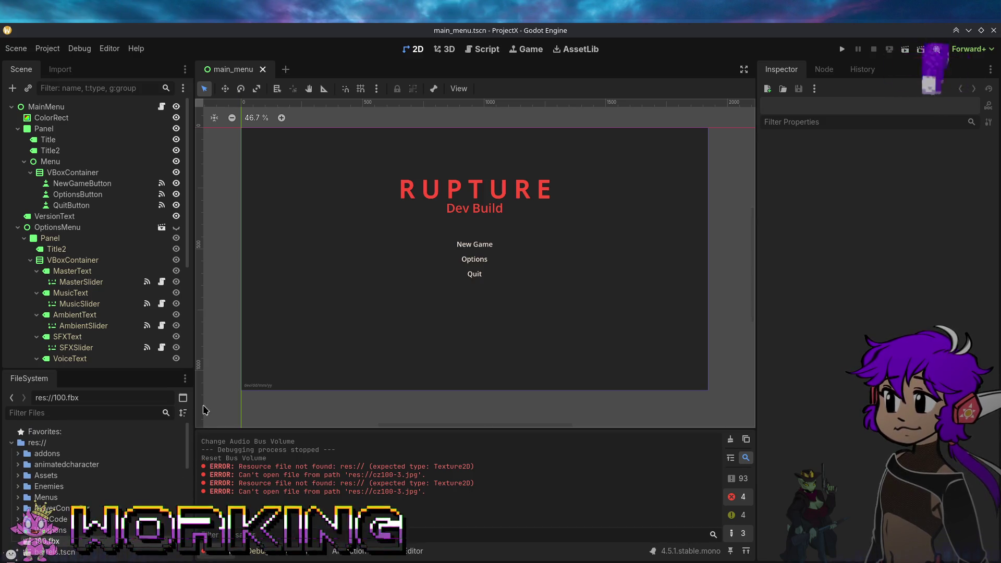
left_click(842, 49)
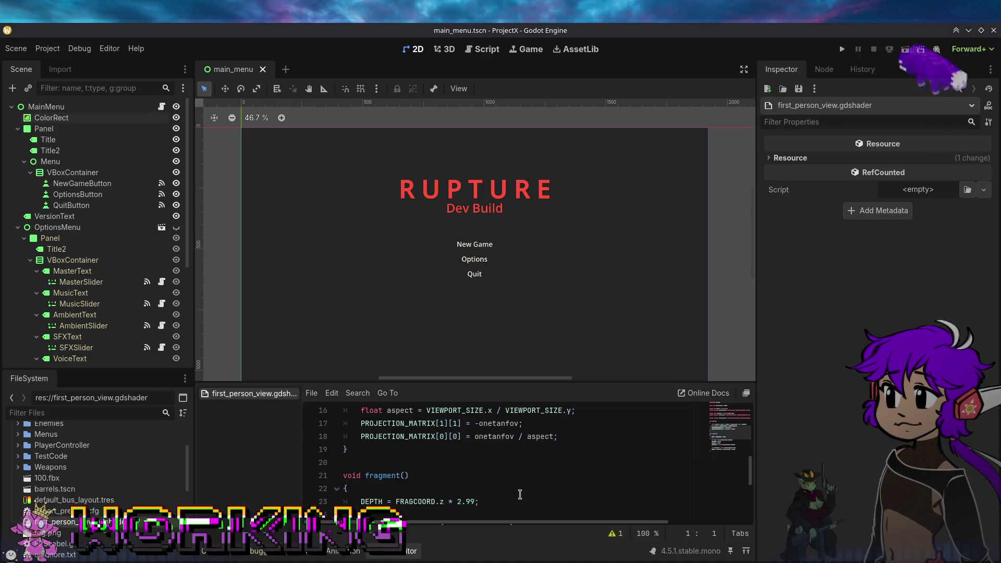
Step: Scroll through first_person_view.gdshader's code from shader_type spatial to fragment, then select fog.png
scroll(517, 480, "down", 5)
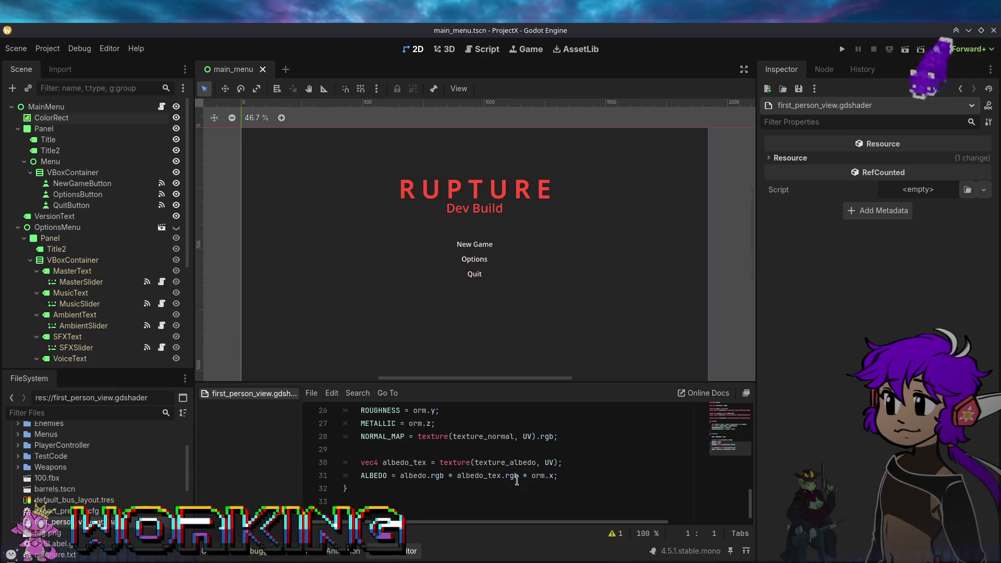
scroll(515, 479, "up", 2)
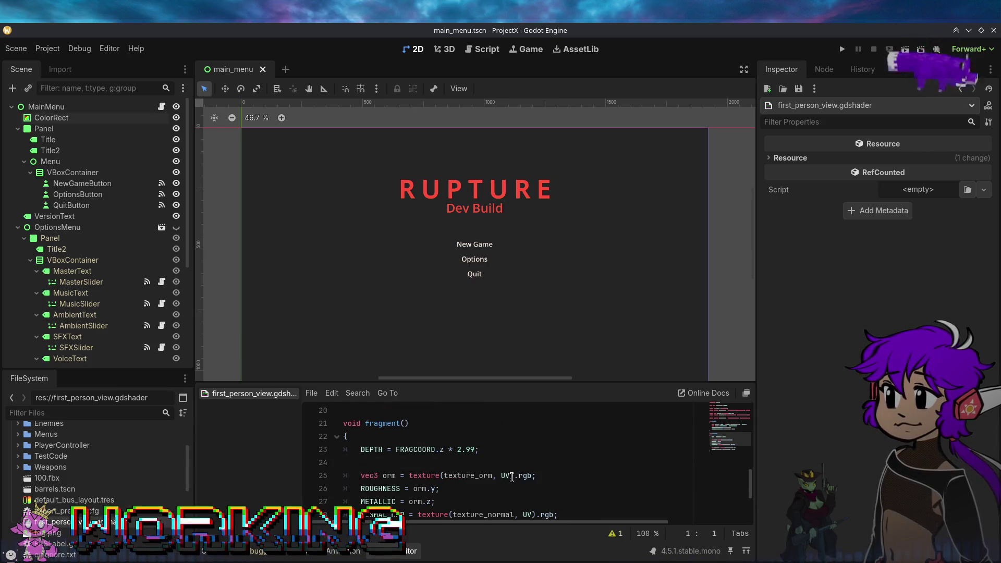
scroll(514, 477, "down", 1)
scroll(512, 475, "up", 1)
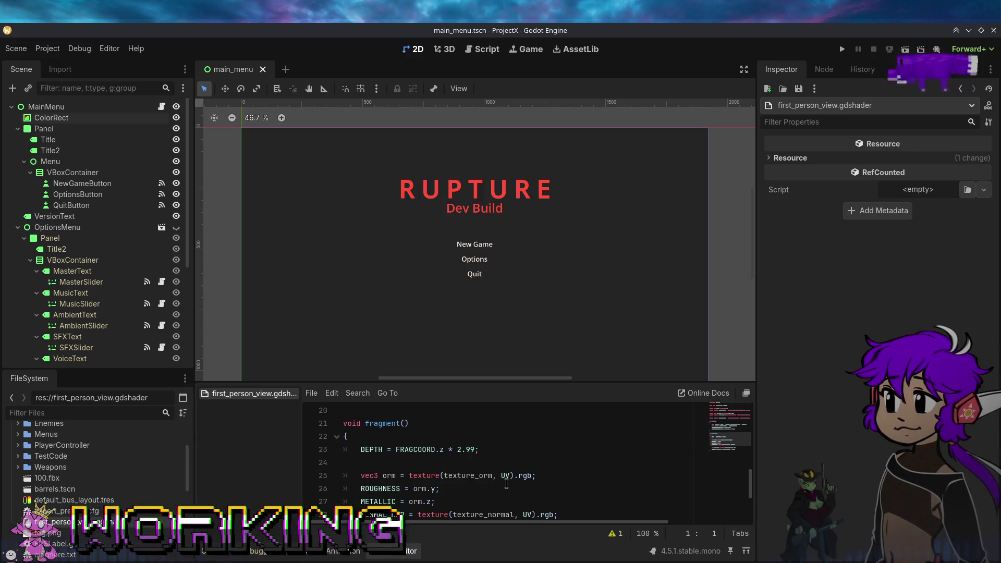
scroll(506, 484, "down", 2)
scroll(506, 483, "up", 3)
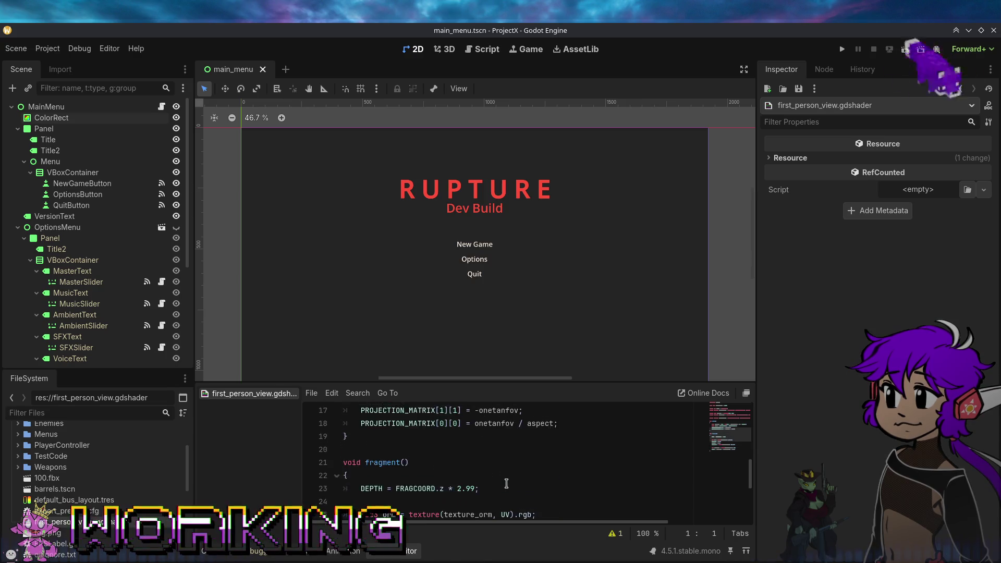
scroll(506, 484, "up", 1)
scroll(506, 483, "up", 5)
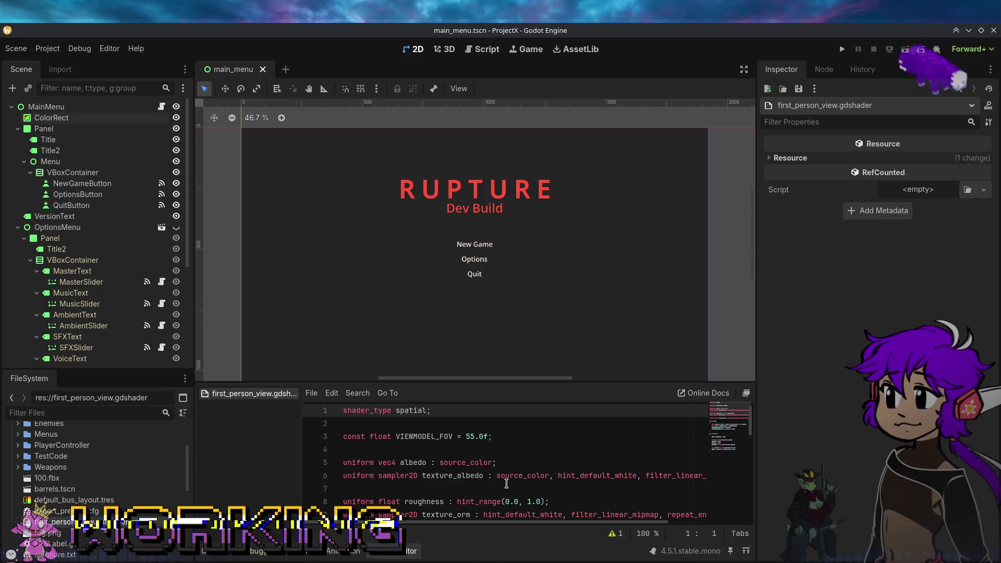
scroll(506, 483, "down", 3)
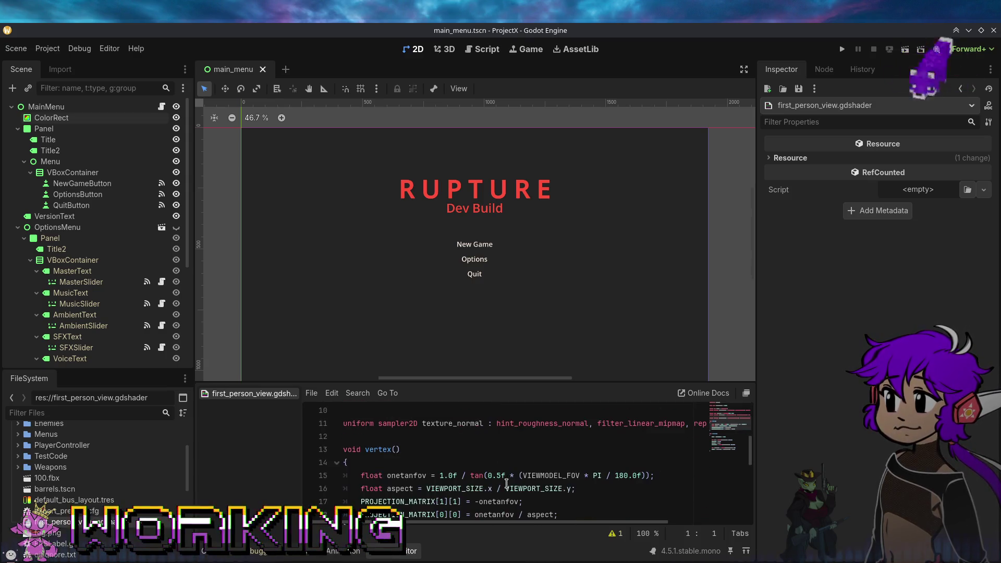
scroll(506, 483, "up", 2)
scroll(506, 483, "up", 2)
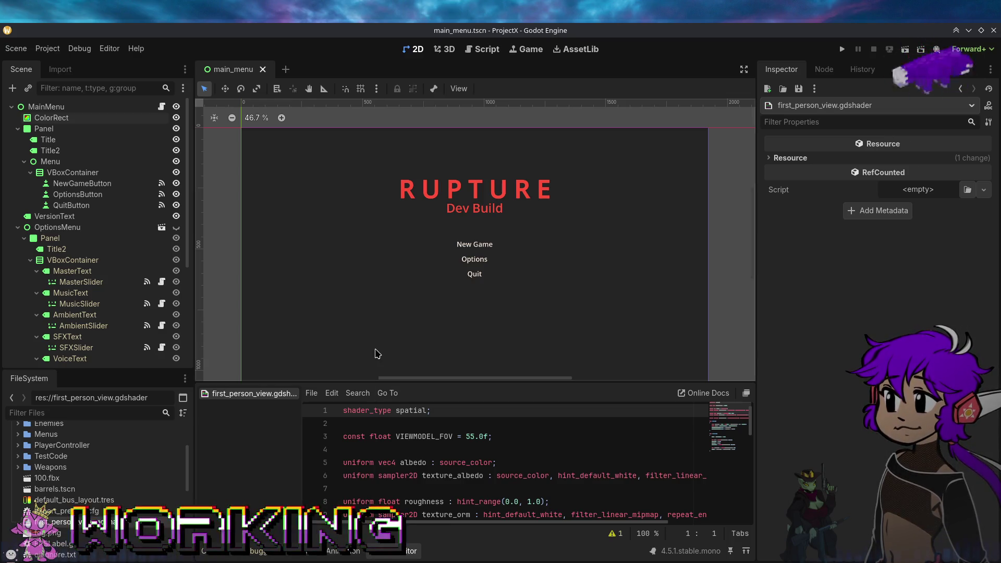
left_click(52, 533)
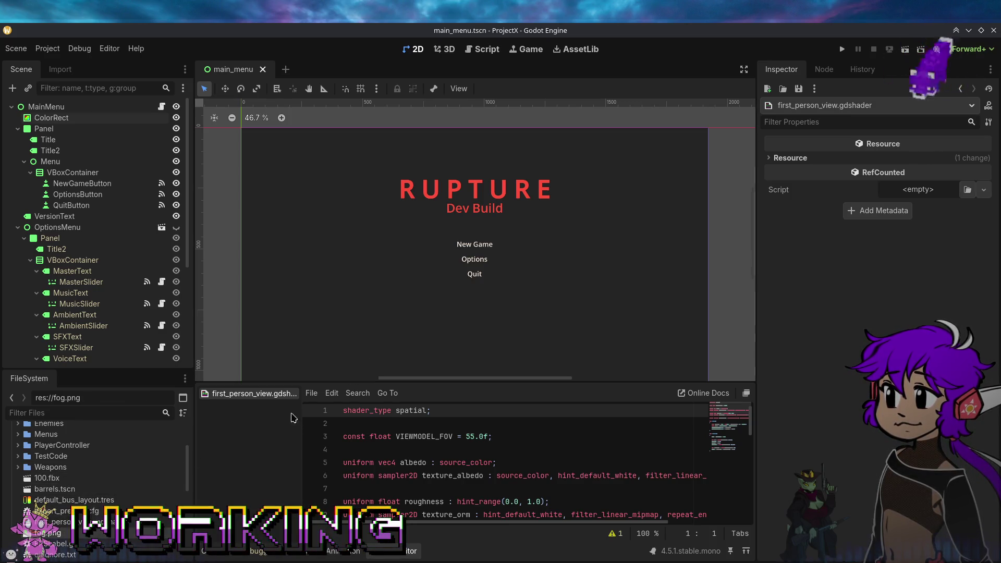
Step: Close the shader tab, show the Output log, then open the Debugger's Errors (5) list
middle_click(275, 396)
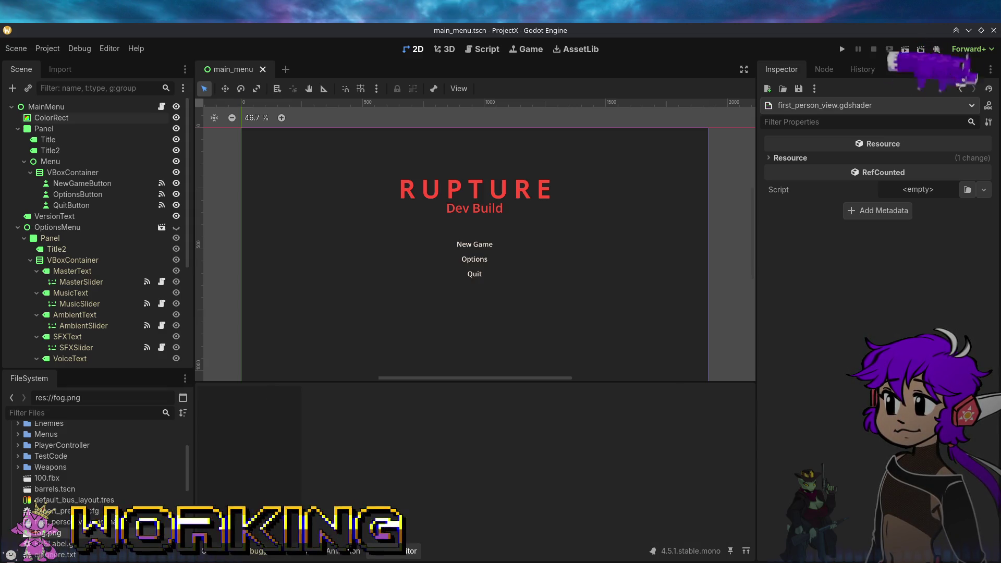
left_click(209, 551)
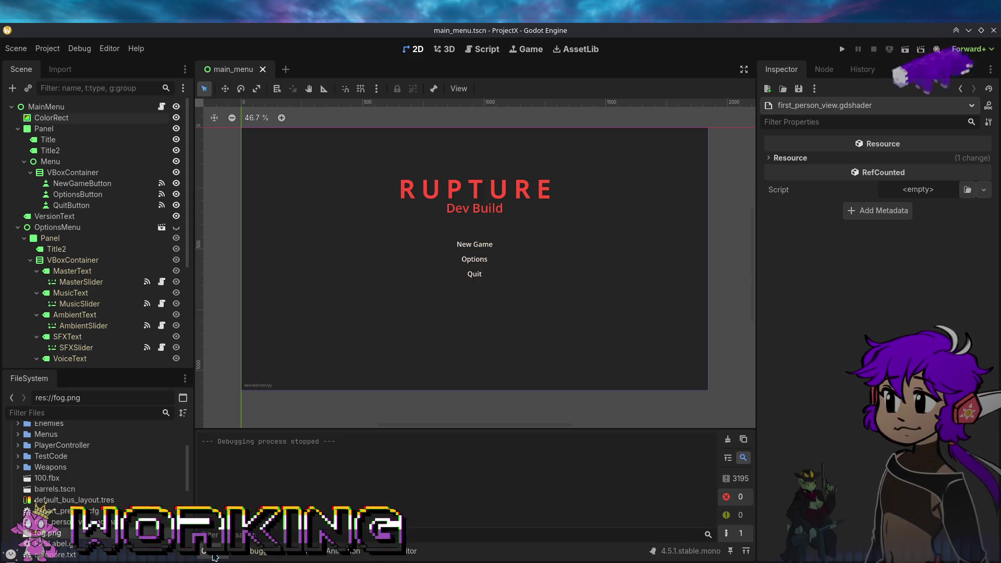
left_click(249, 553)
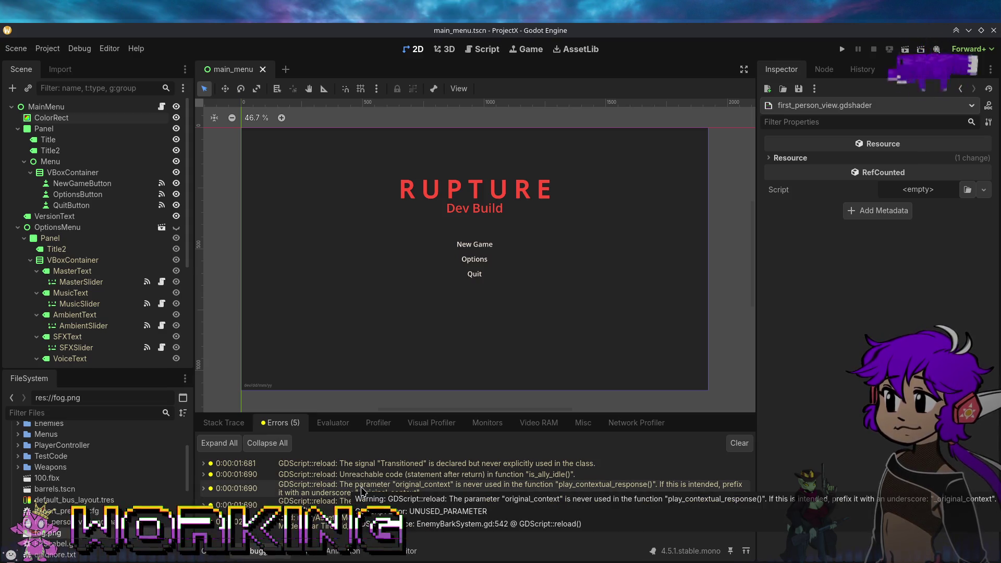
left_click(232, 423)
left_click(259, 426)
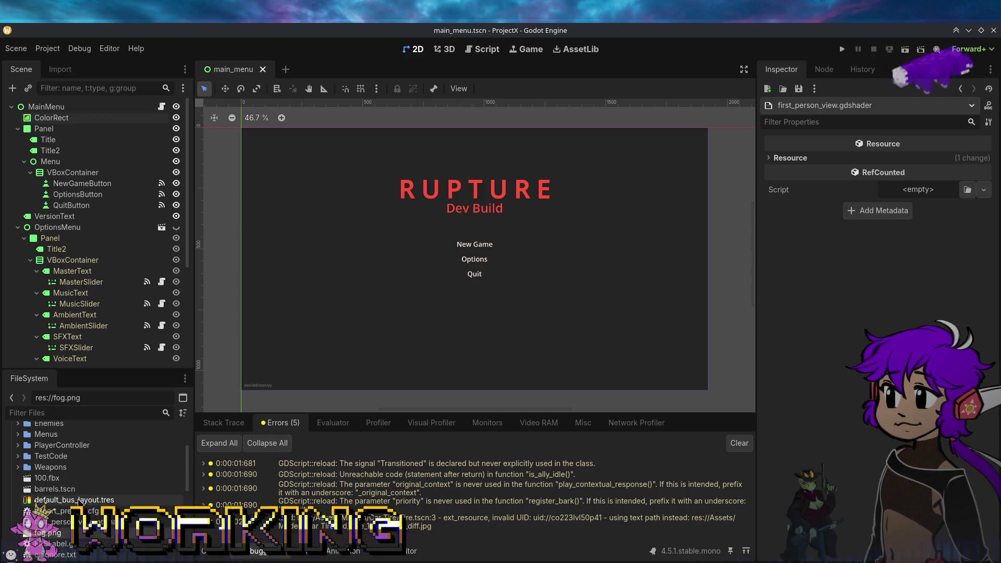
scroll(35, 505, "up", 3)
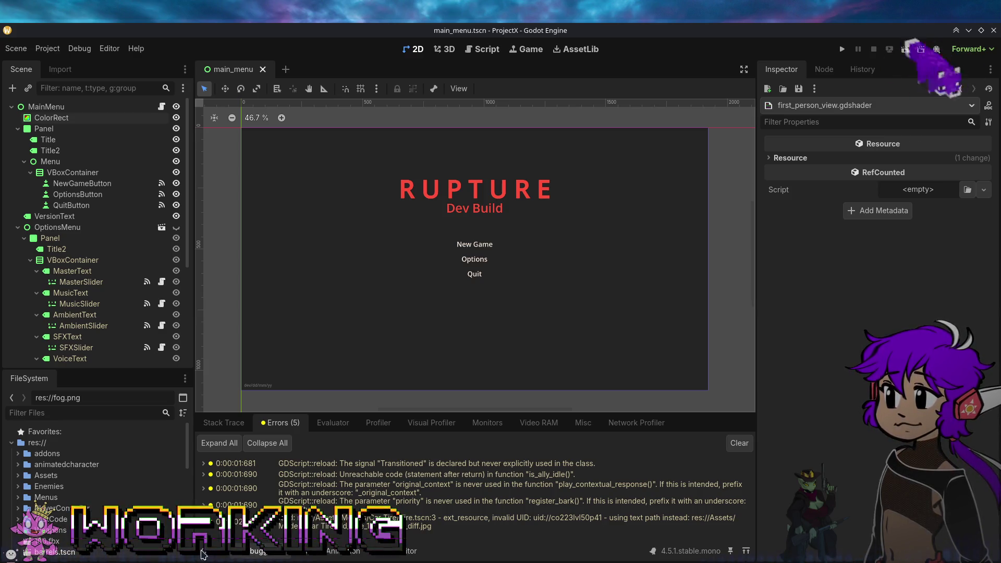
Step: Read the ext_resource and unused-parameter warnings, then clear the debugger's error list
mouse_move(427, 497)
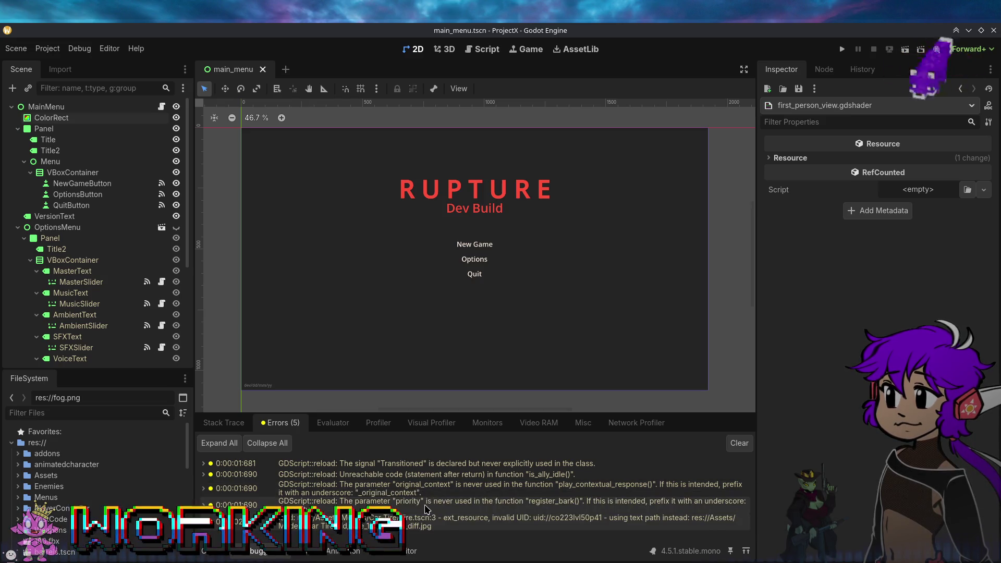
mouse_move(360, 522)
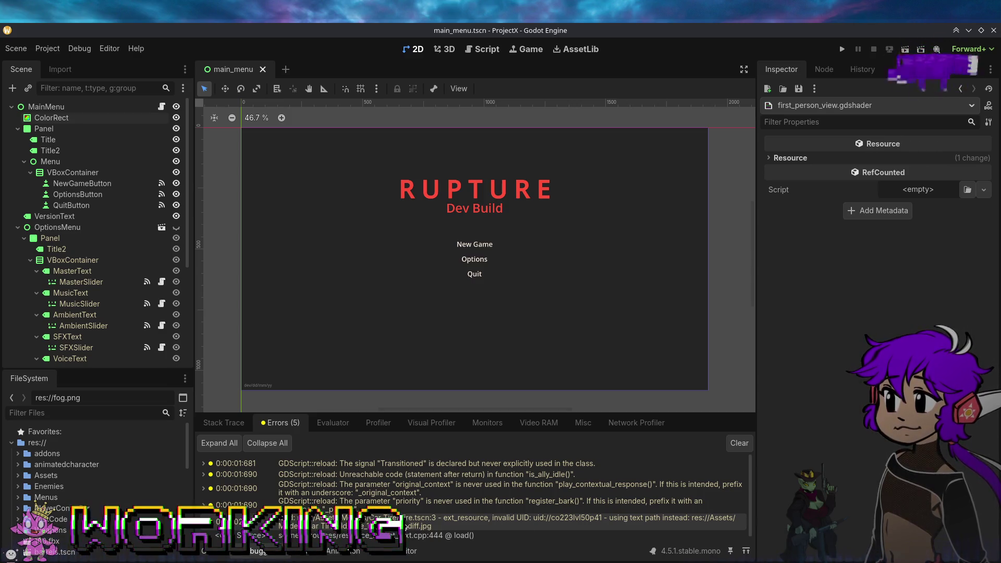
right_click(406, 527)
left_click(438, 532)
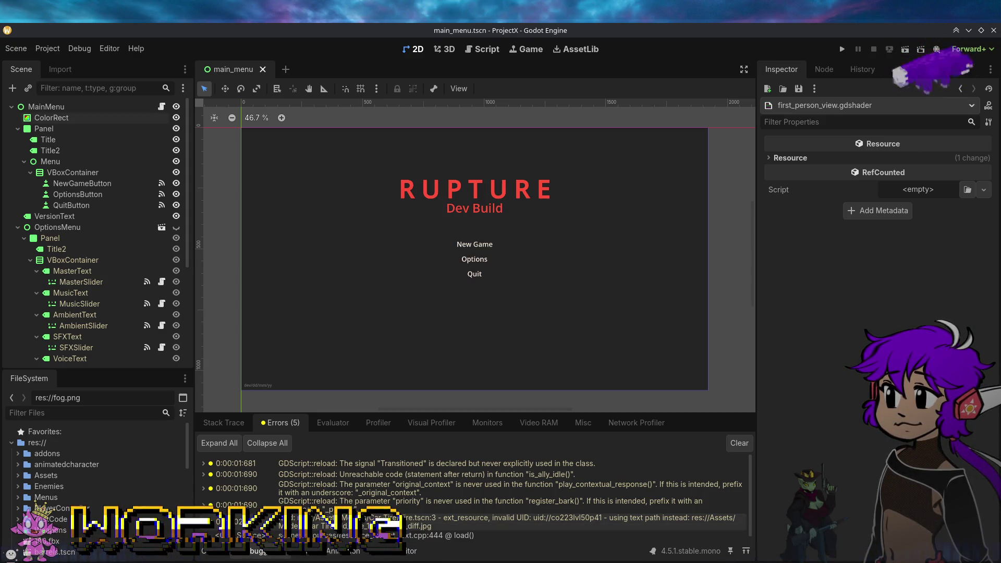
left_click(738, 444)
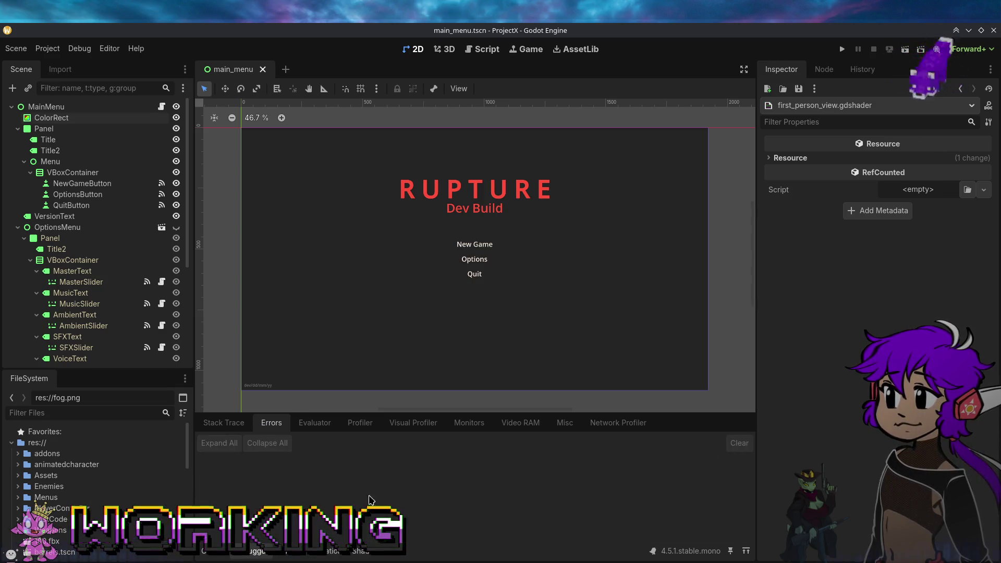
Step: Cycle through Stack Trace, Errors, Evaluator and Visual Profiler, ending on the Profiler view
left_click(219, 427)
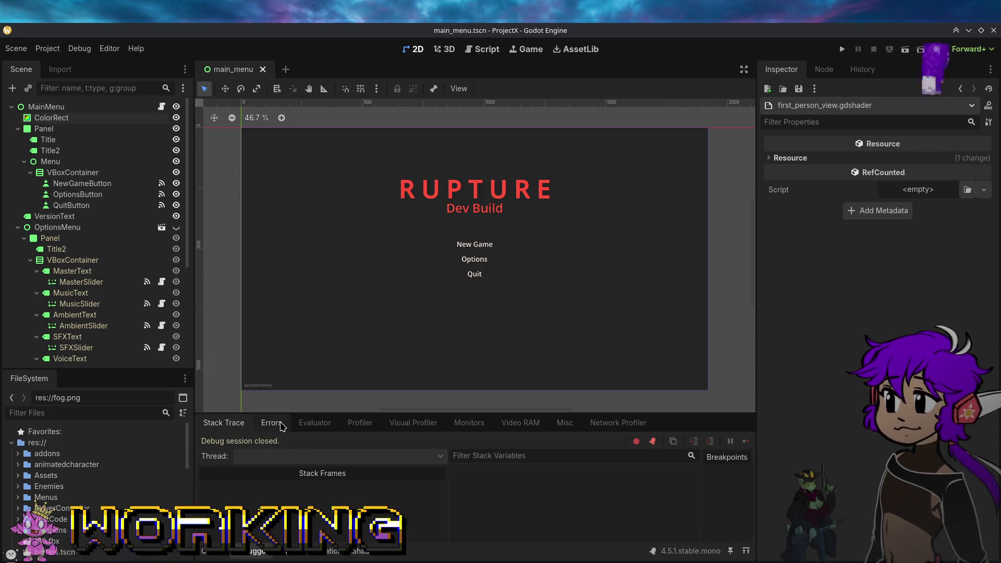
left_click(276, 425)
left_click(307, 424)
left_click(393, 429)
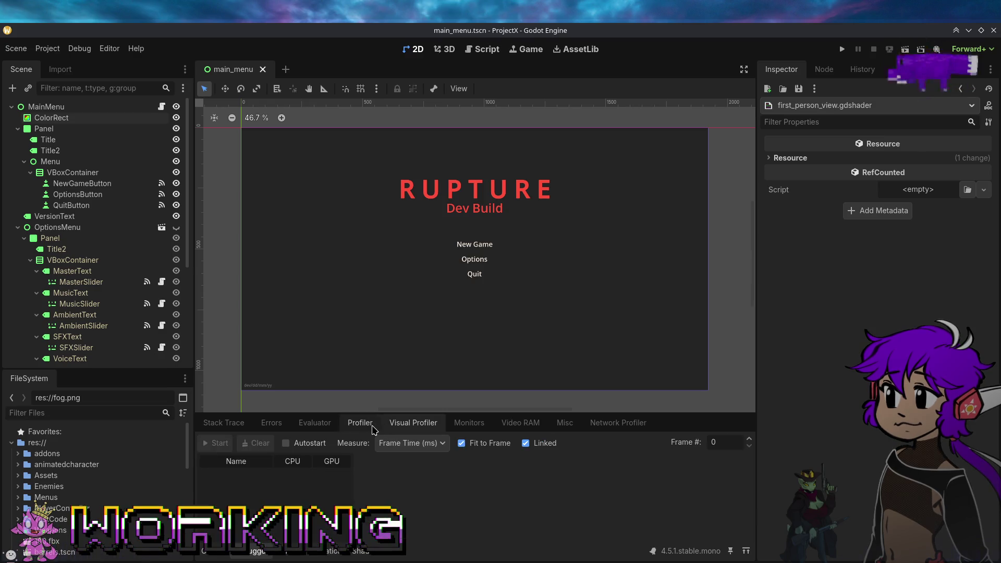
left_click(360, 425)
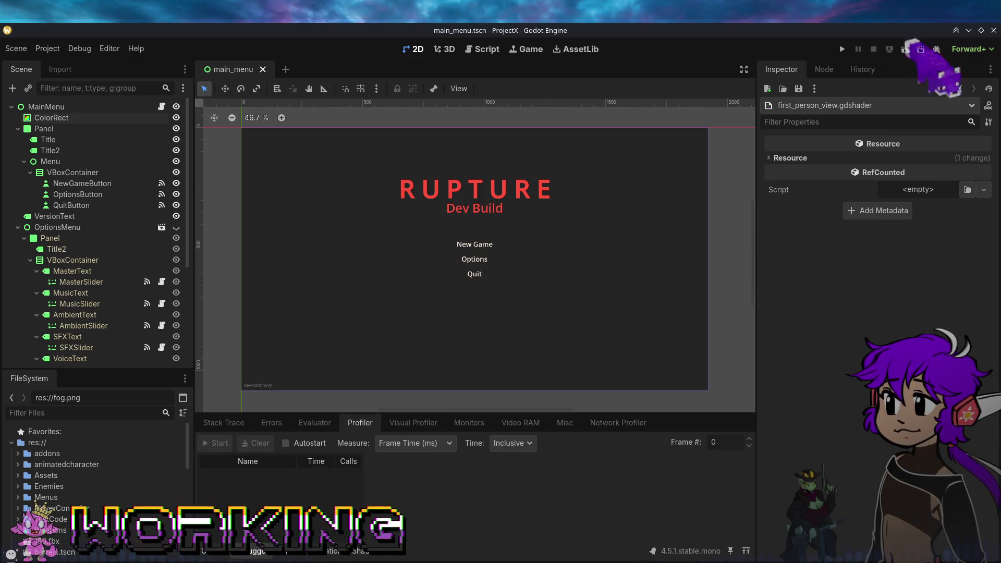
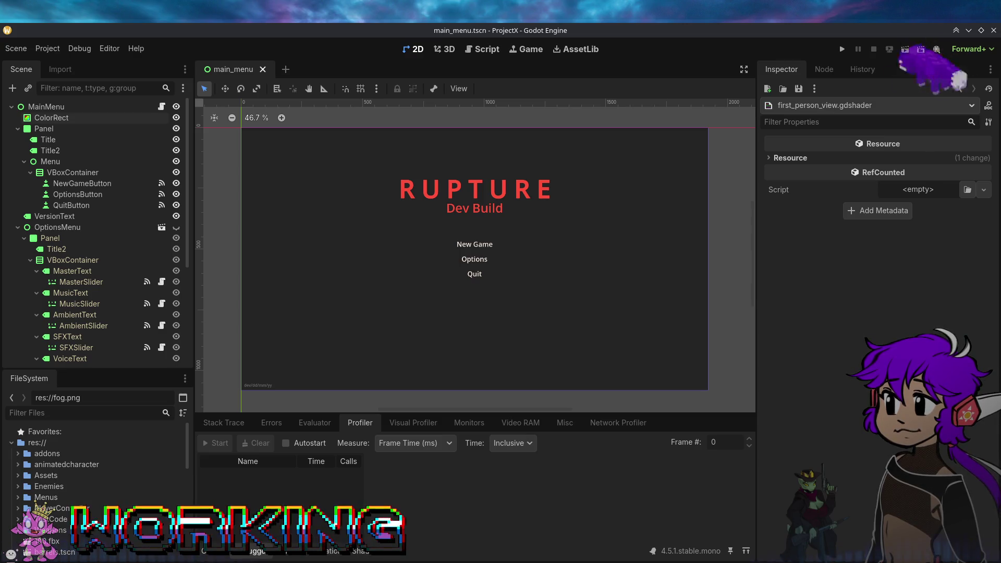
Step: Scroll down the FileSystem dock and bring up the context menu for splash_screen_manager.tscn
scroll(113, 526, "down", 5)
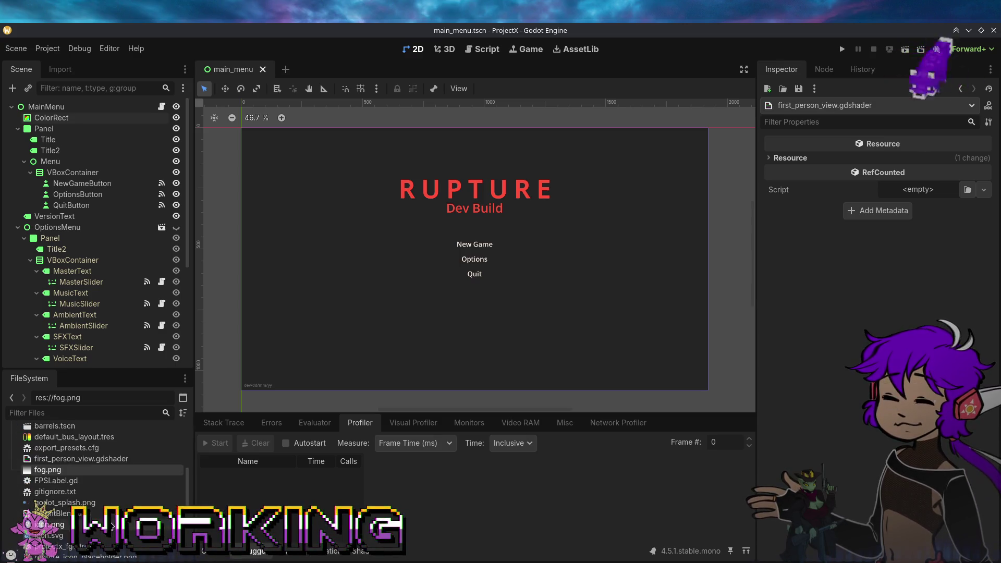
scroll(112, 525, "down", 5)
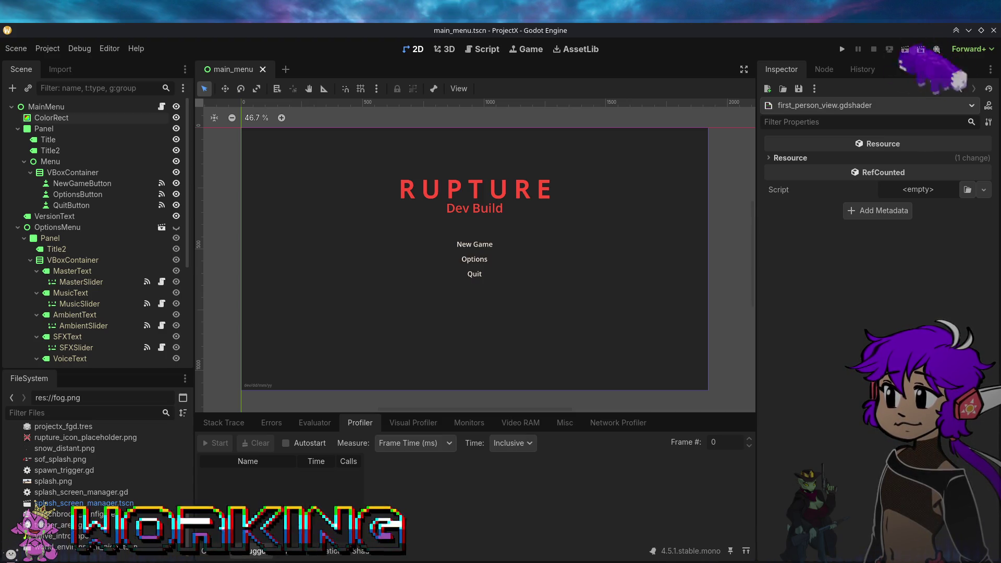
right_click(122, 504)
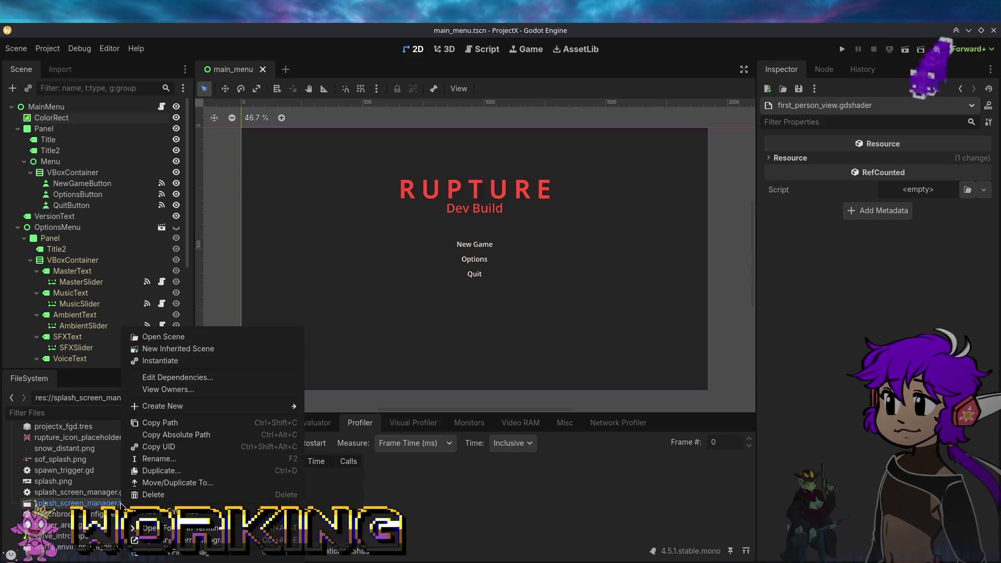
Step: Dismiss the menu, find rename_to_snake_case.gd in FileSystem, and open it in the script editor
left_click(186, 554)
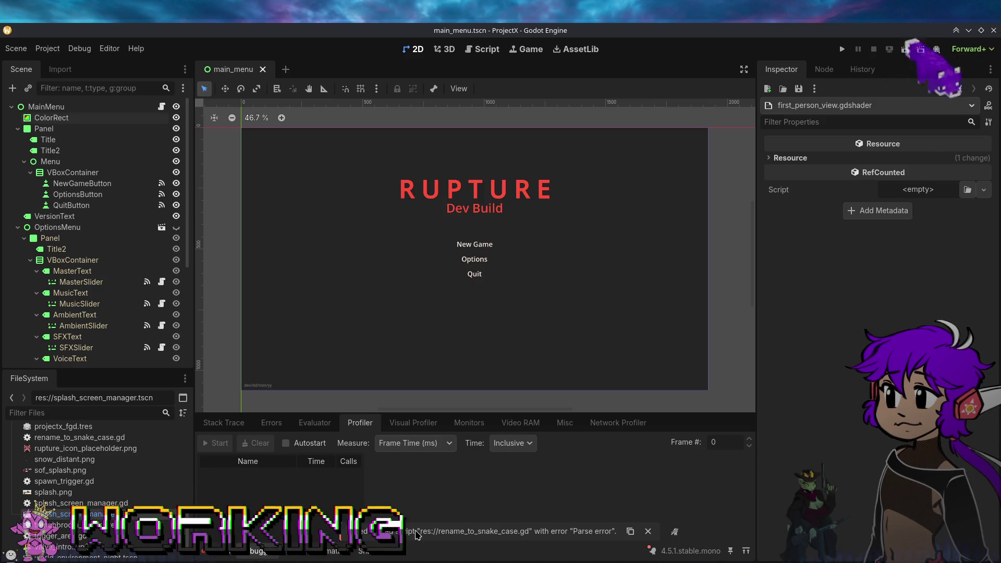
scroll(99, 459, "up", 15)
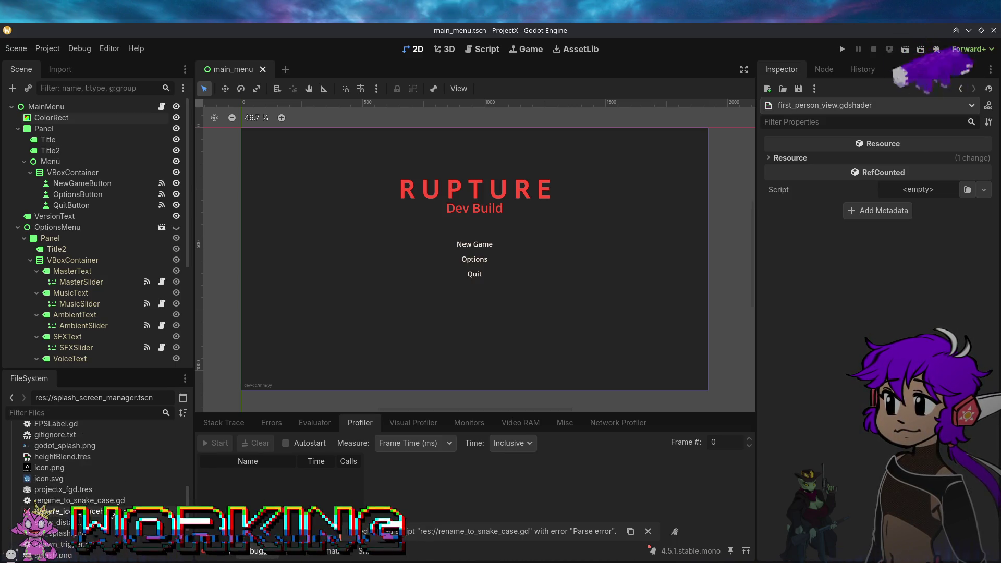
scroll(99, 459, "down", 15)
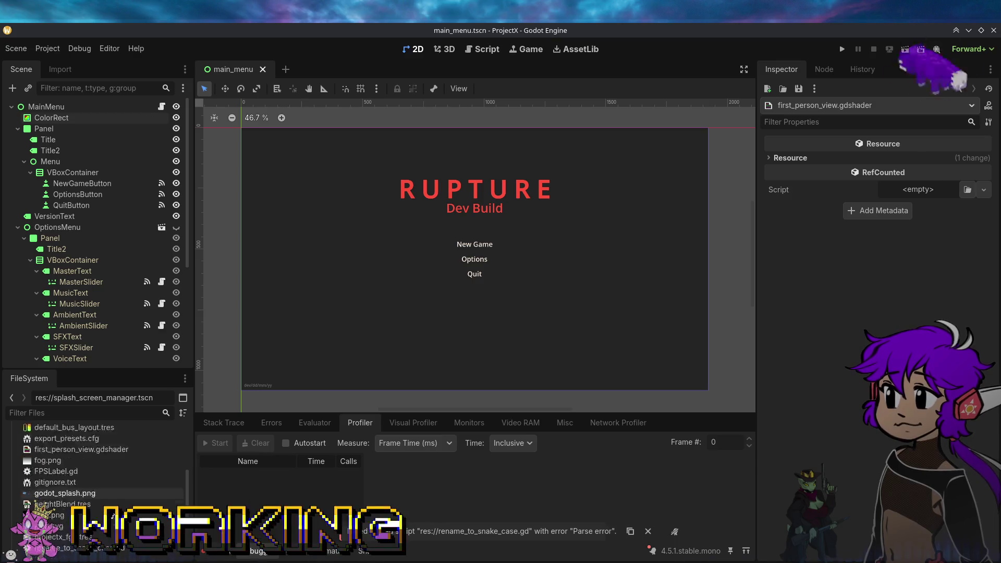
scroll(99, 469, "up", 3)
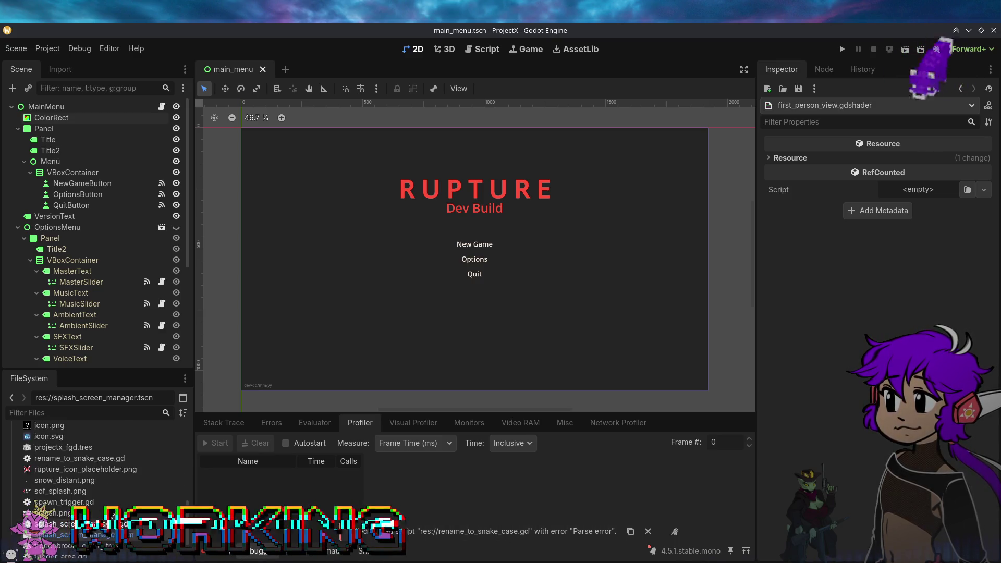
left_click(104, 491)
double_click(104, 494)
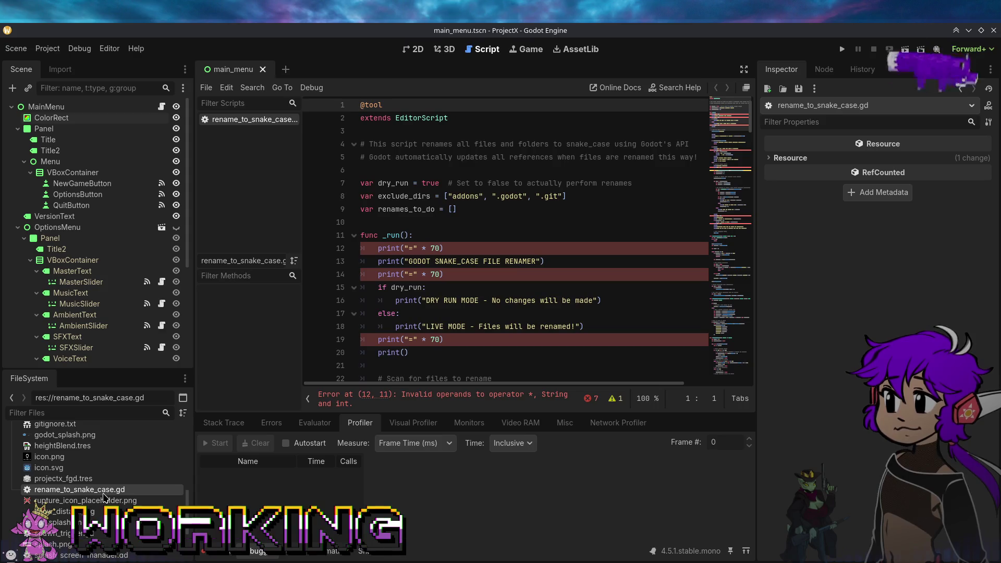
Step: Delete the ' * 70' multiplier from the separator prints on lines 12, 14 and 19
left_click(405, 398)
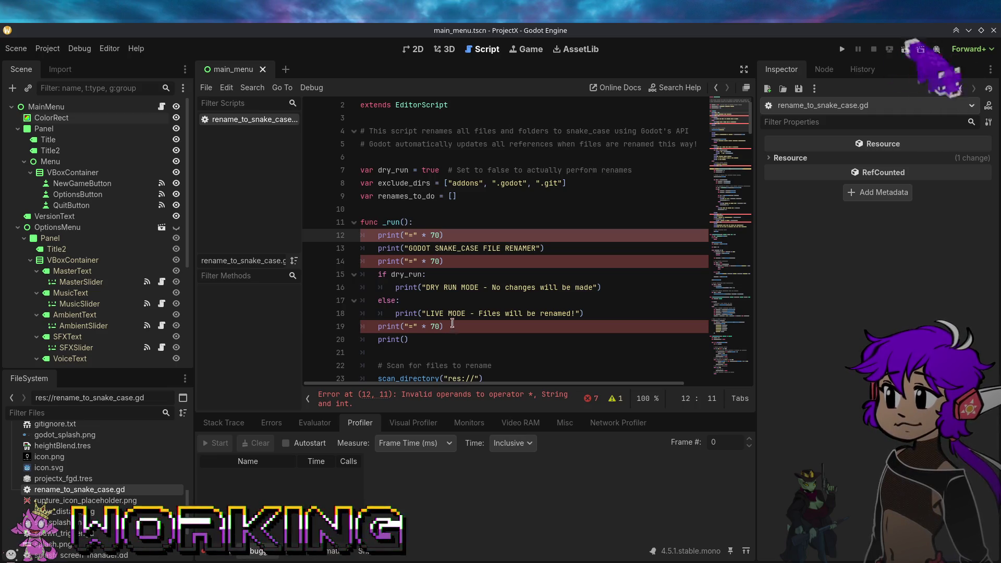
left_click(453, 263)
left_click_drag(453, 263, 294, 260)
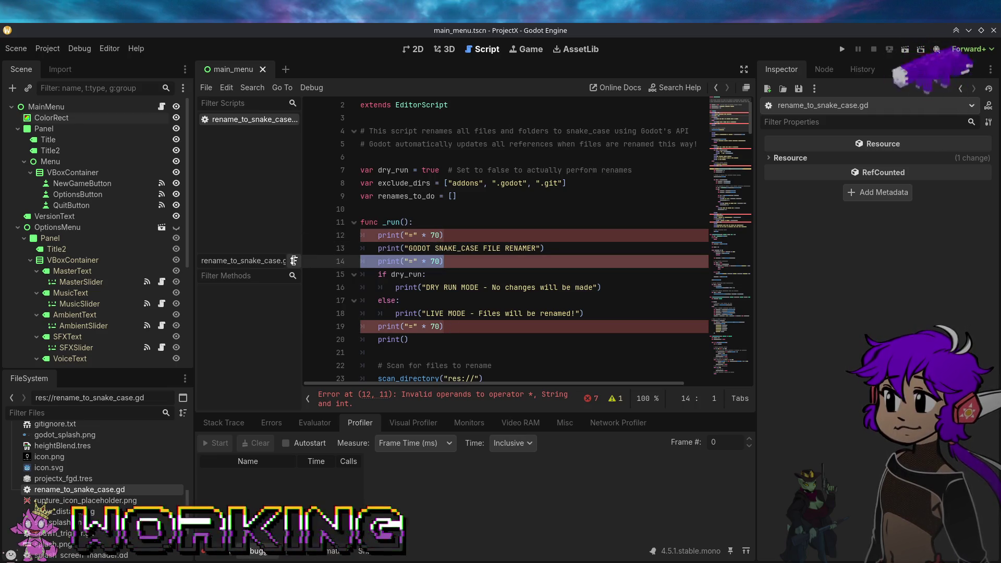
left_click(479, 286)
double_click(437, 263)
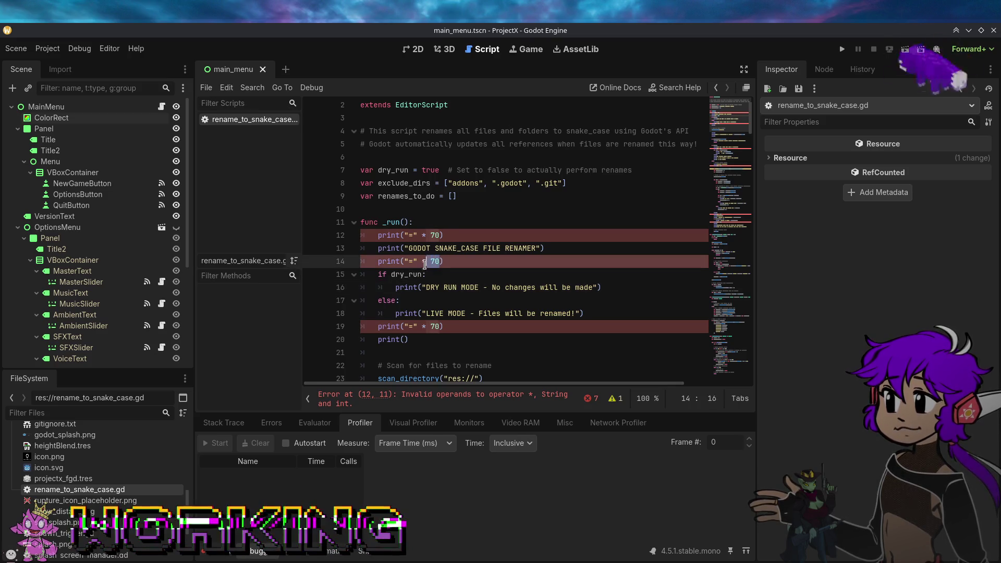
left_click_drag(425, 265, 419, 235)
key("Delete")
key("Delete")
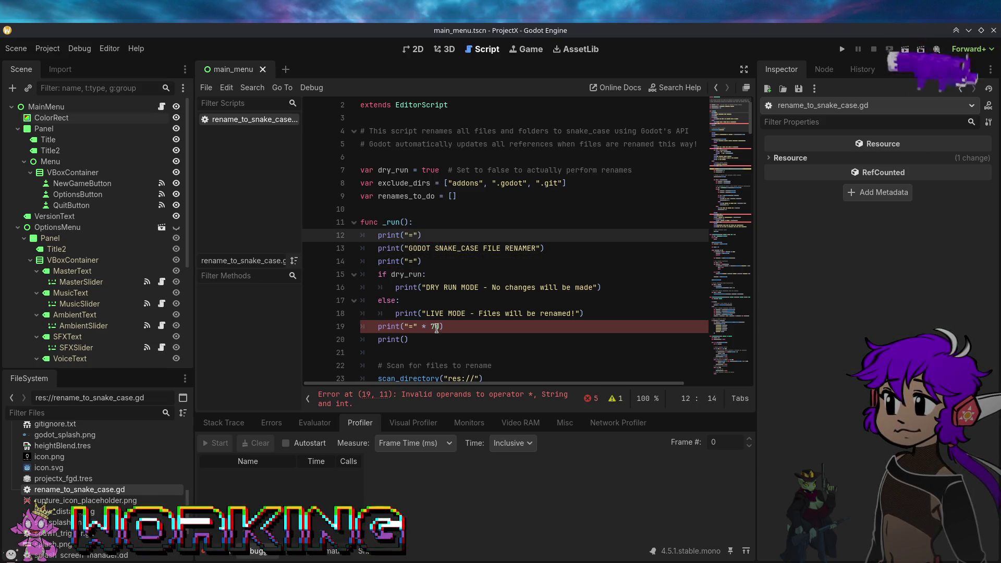
left_click_drag(441, 327, 418, 326)
key("Delete")
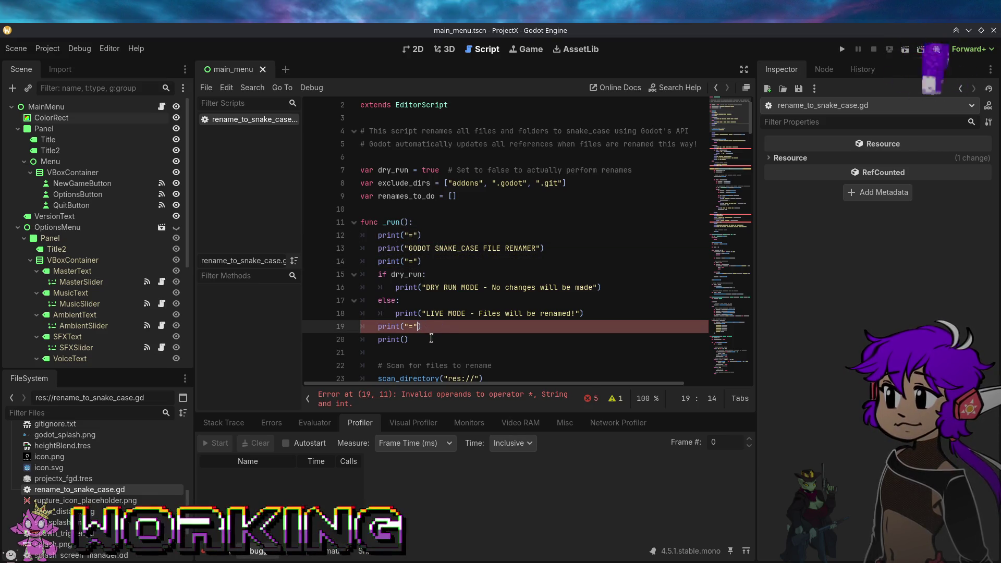
Step: Remove the ' * 70' multiplier from the separator lines 35 and 46
scroll(454, 376, "down", 8)
left_click(456, 235)
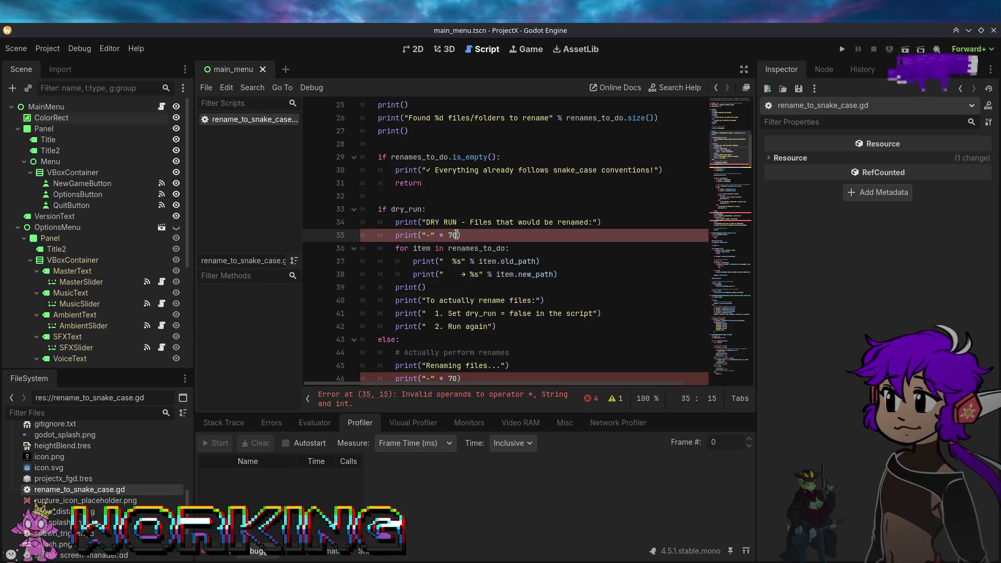
left_click_drag(457, 235, 433, 235)
key("Delete")
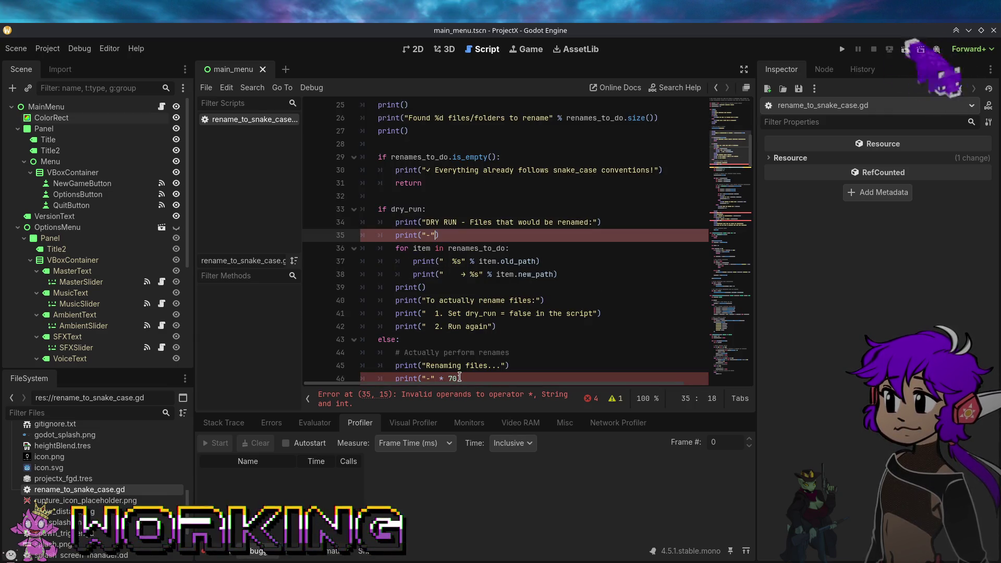
mouse_move(459, 377)
left_mouse_down()
mouse_move(454, 396)
mouse_move(436, 119)
left_mouse_up()
key("Delete")
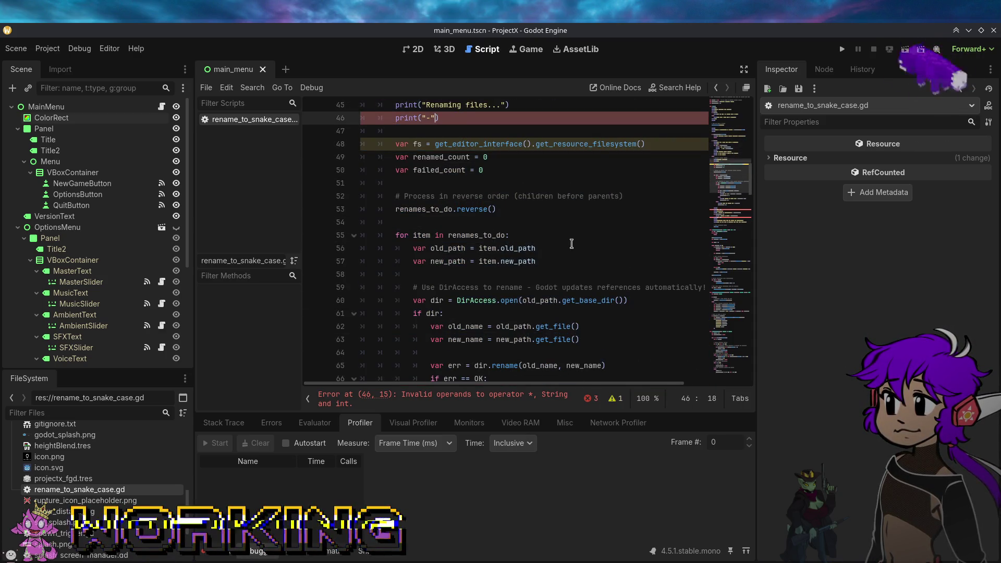
Step: Remove the ' * 70' multiplier from lines 77 and 82, clearing the parse errors
mouse_move(750, 203)
left_mouse_down()
mouse_move(747, 238)
mouse_move(748, 229)
left_mouse_up()
left_click(457, 205)
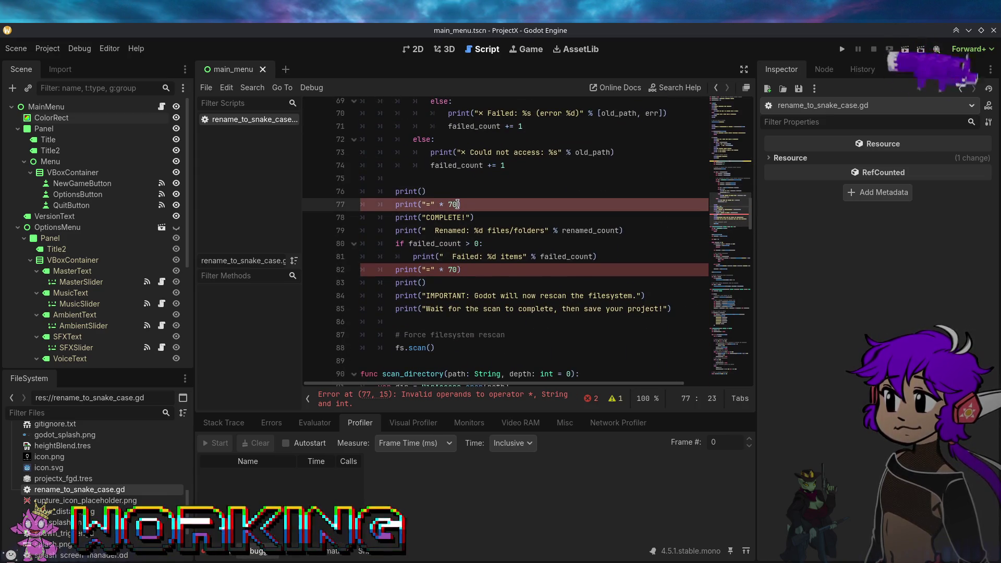
left_click_drag(457, 205, 437, 205)
key("Delete")
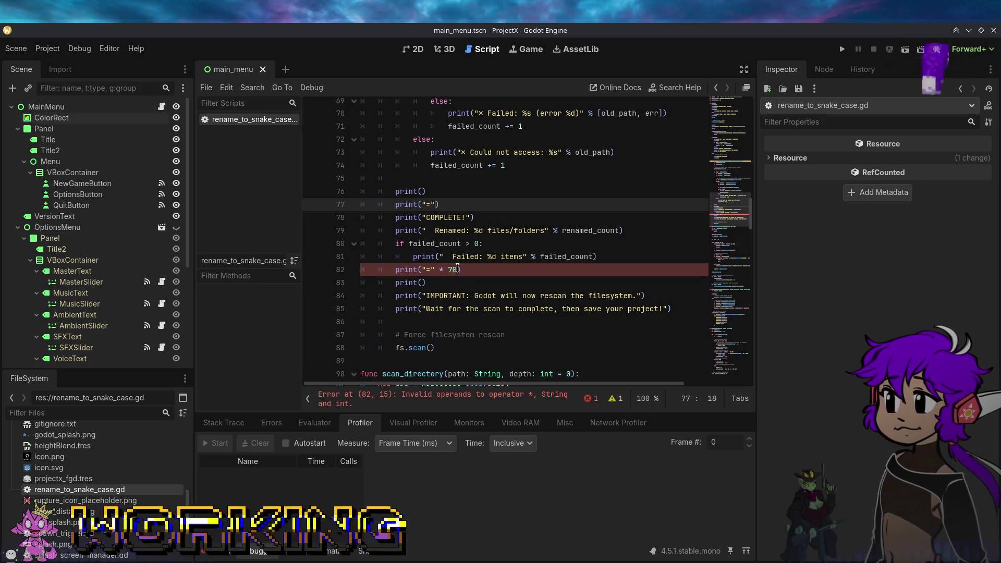
left_click_drag(457, 269, 437, 269)
key("Delete")
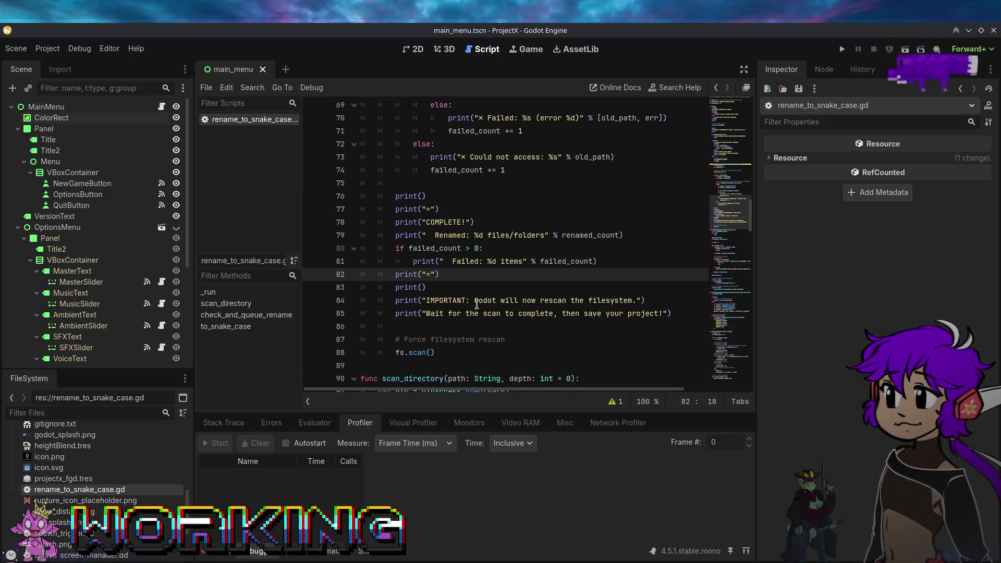
left_click(503, 327)
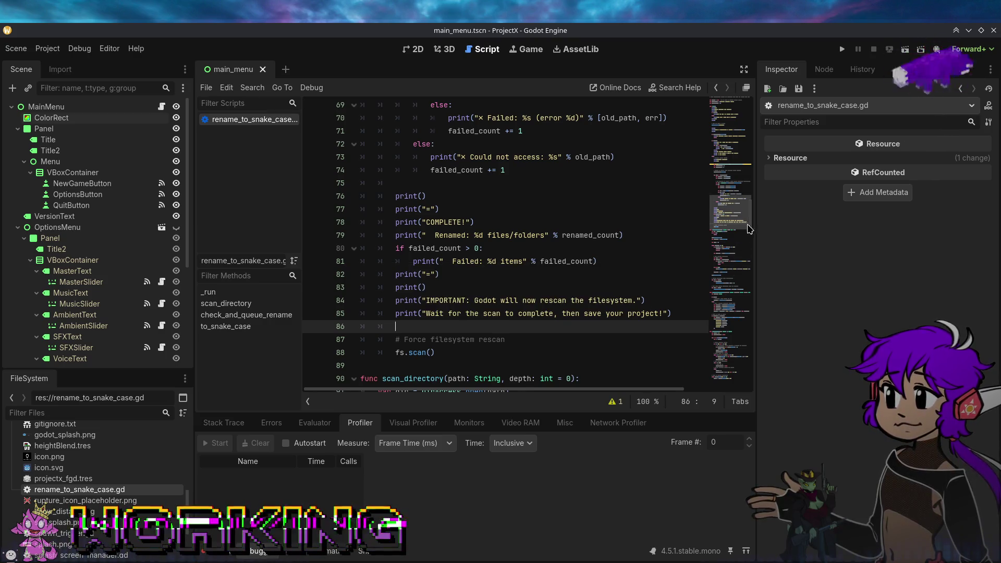
left_click_drag(751, 216, 753, 119)
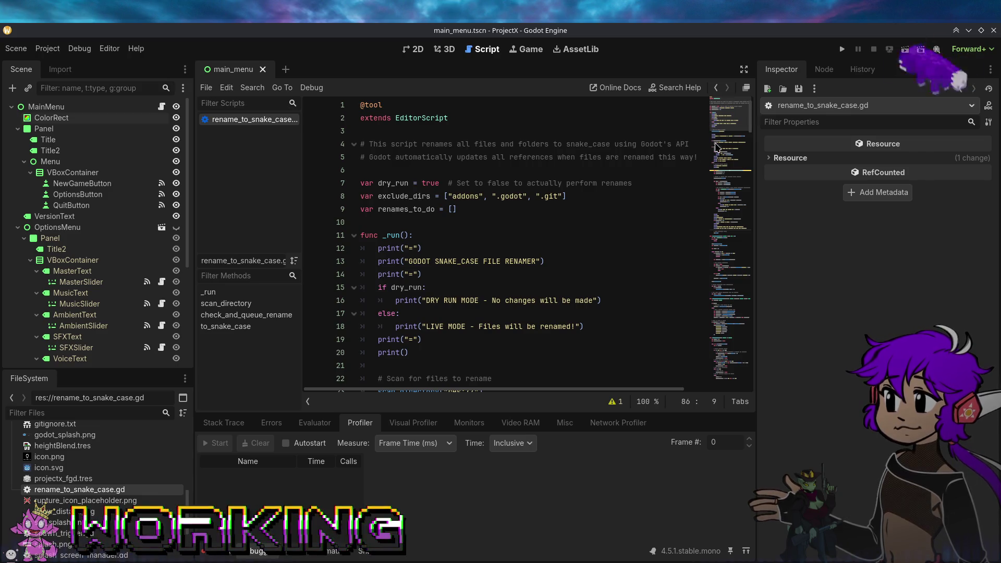
double_click(423, 183)
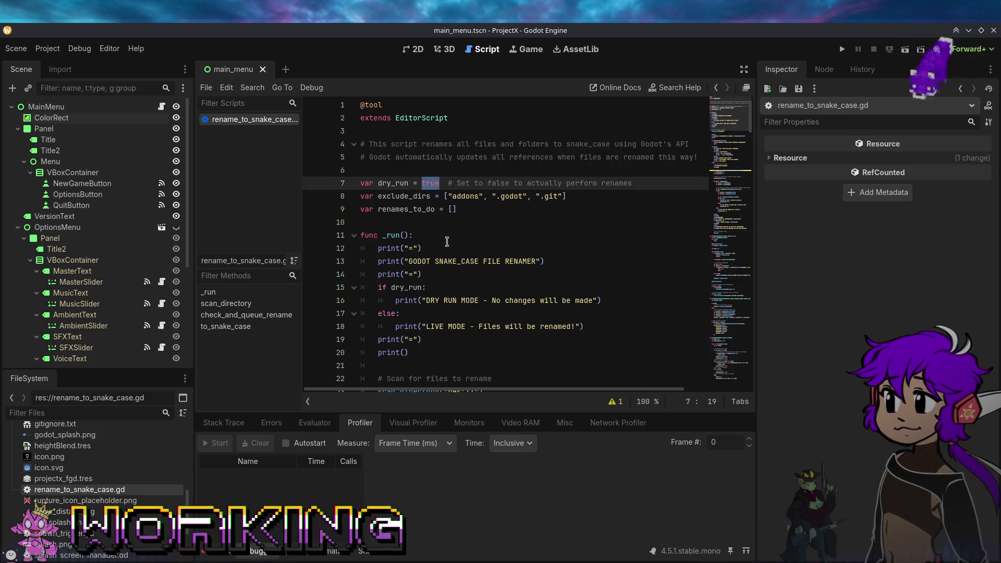
type("false")
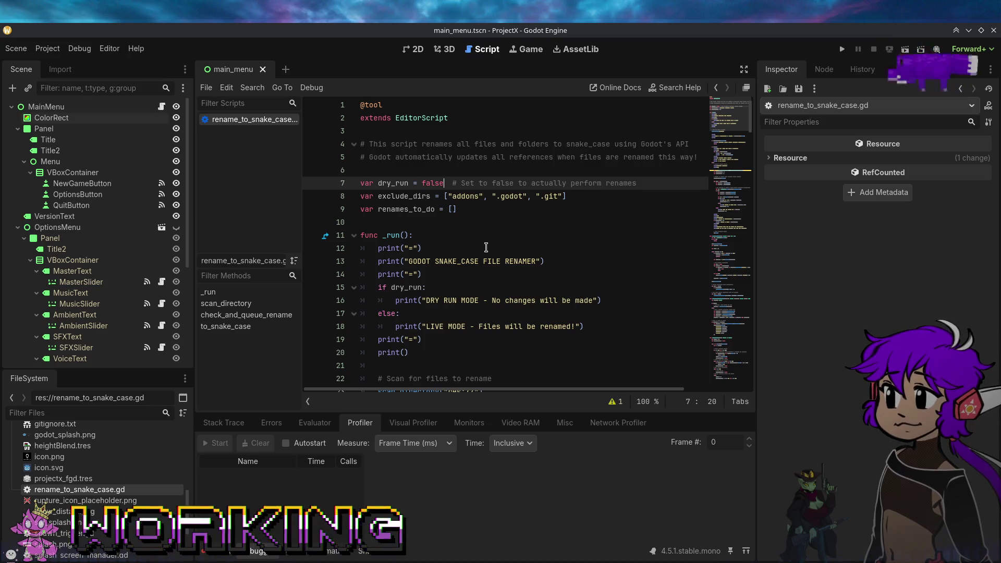
left_click(56, 48)
mouse_move(105, 49)
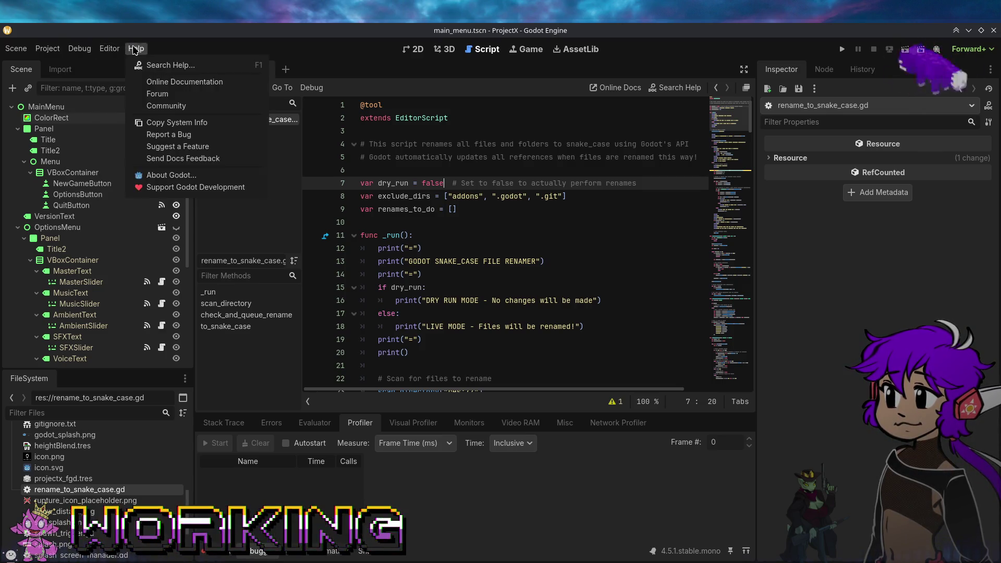
mouse_move(45, 48)
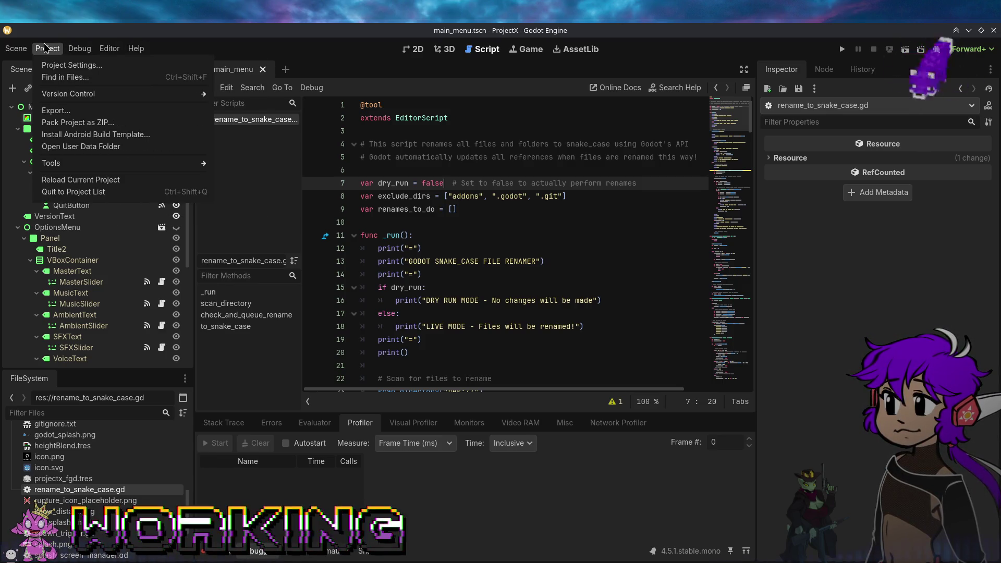
mouse_move(66, 164)
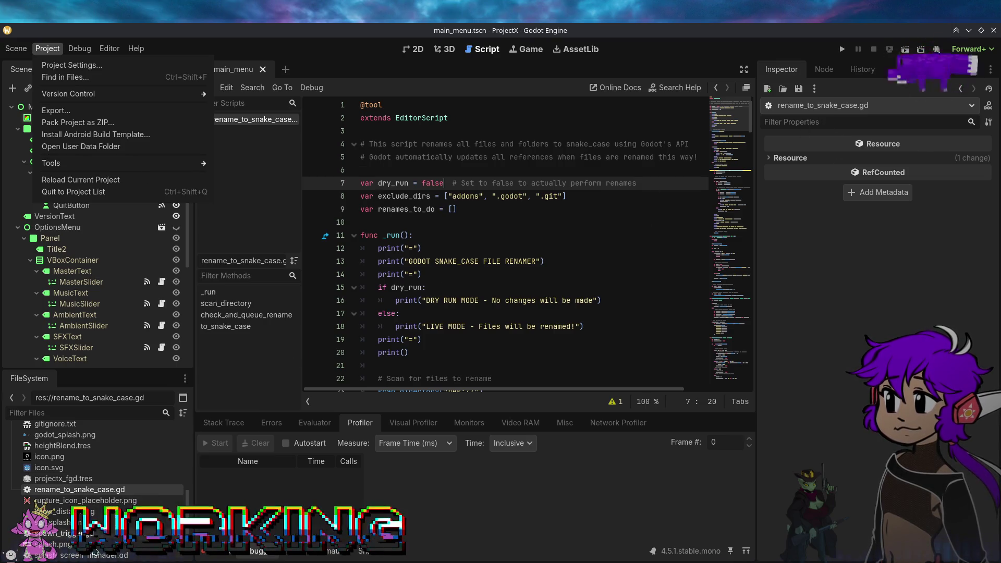
key("Escape")
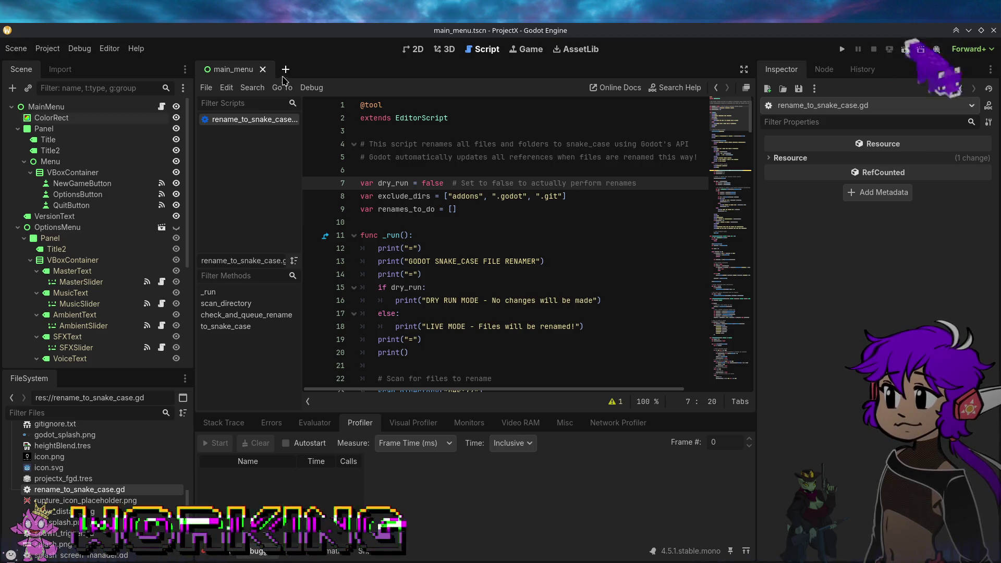
Step: Run rename_to_snake_case.gd from its FileSystem context menu to rename project files
right_click(90, 489)
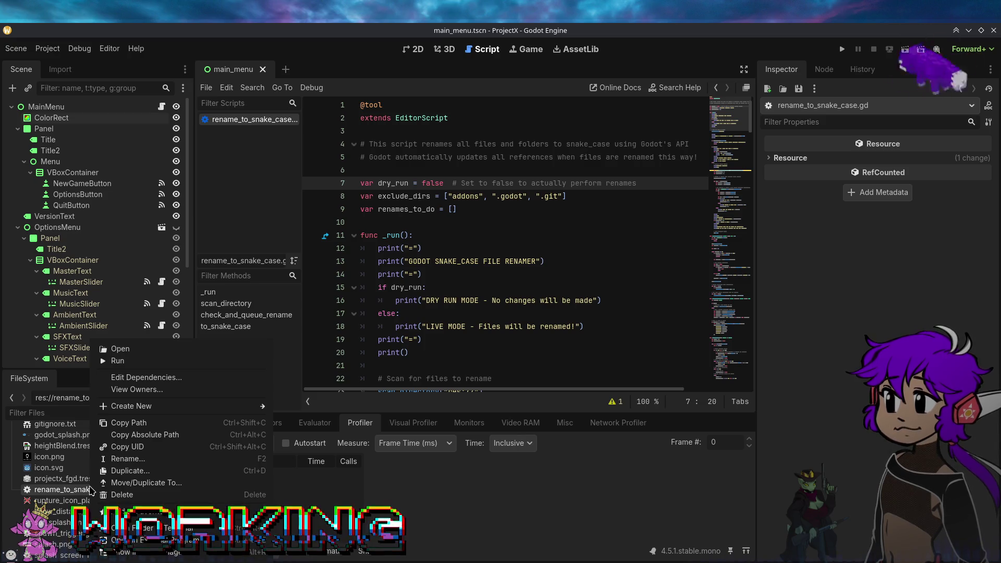
left_click(126, 364)
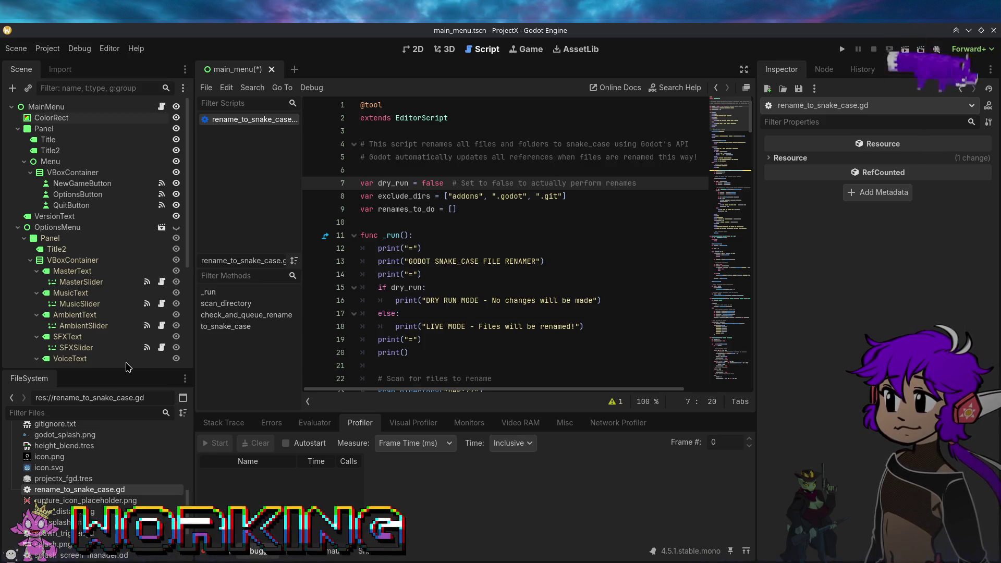
scroll(113, 485, "up", 10)
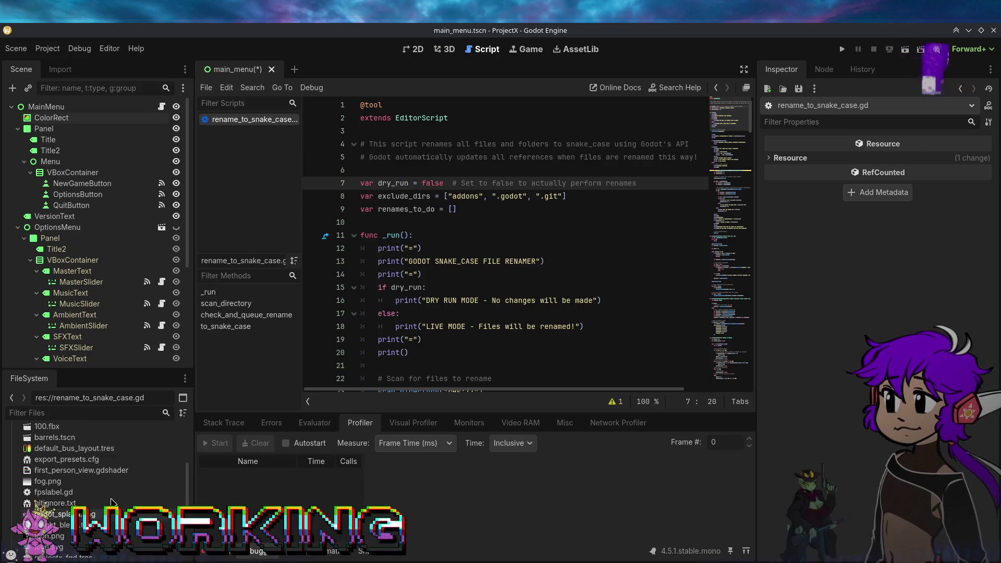
scroll(113, 502, "up", 2)
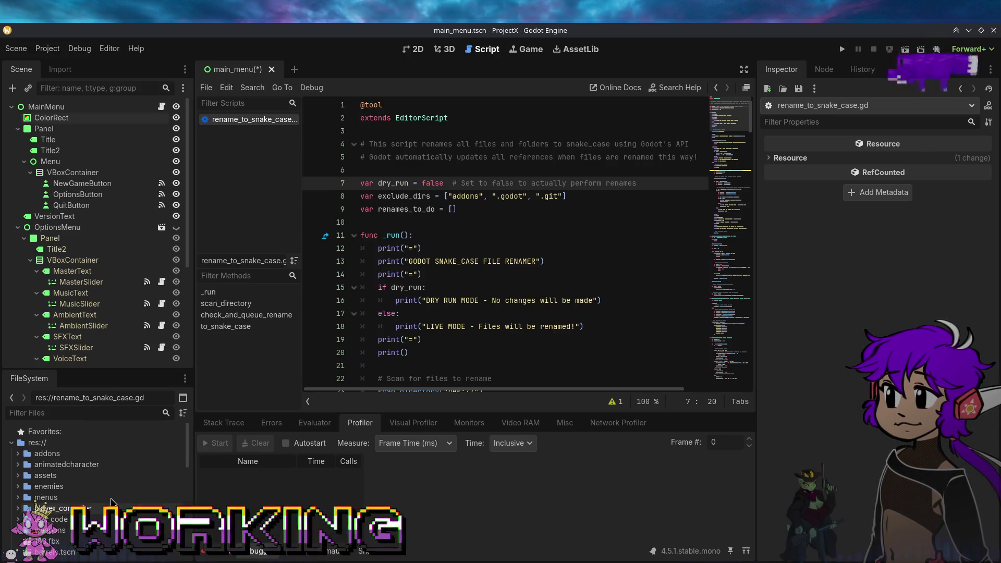
scroll(111, 502, "down", 5)
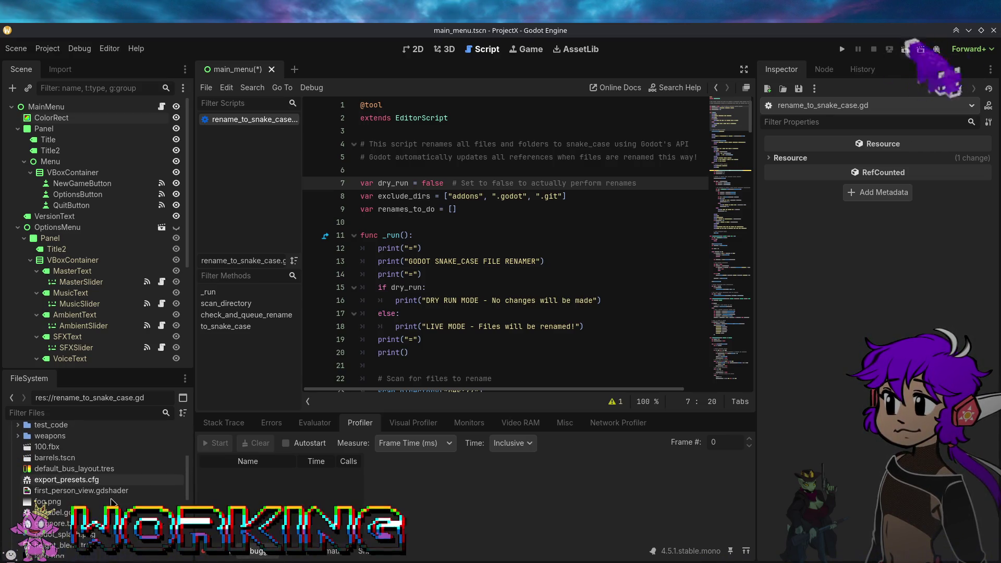
scroll(111, 502, "down", 5)
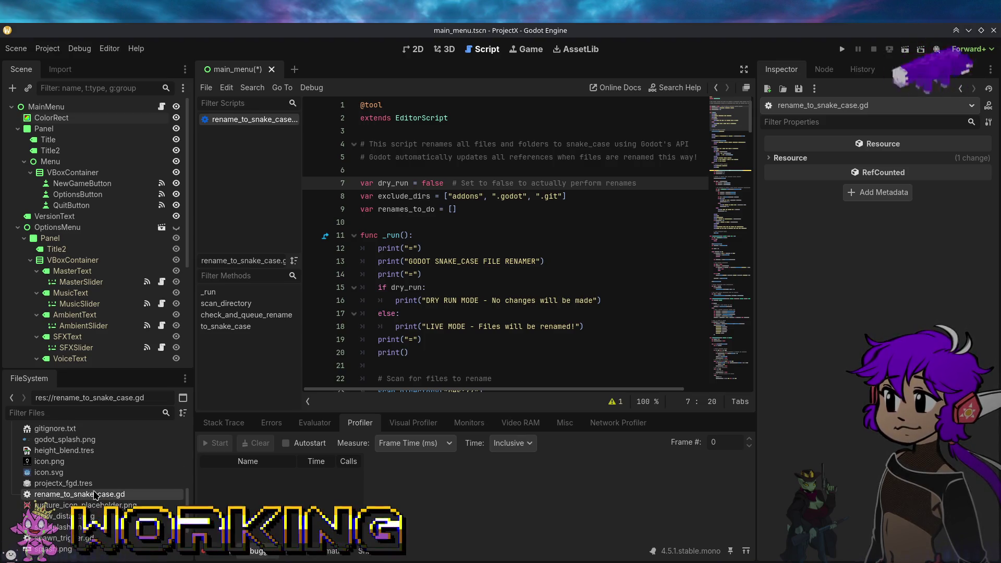
Step: Expand and collapse the enemies folder to check the renamed files
scroll(95, 494, "up", 10)
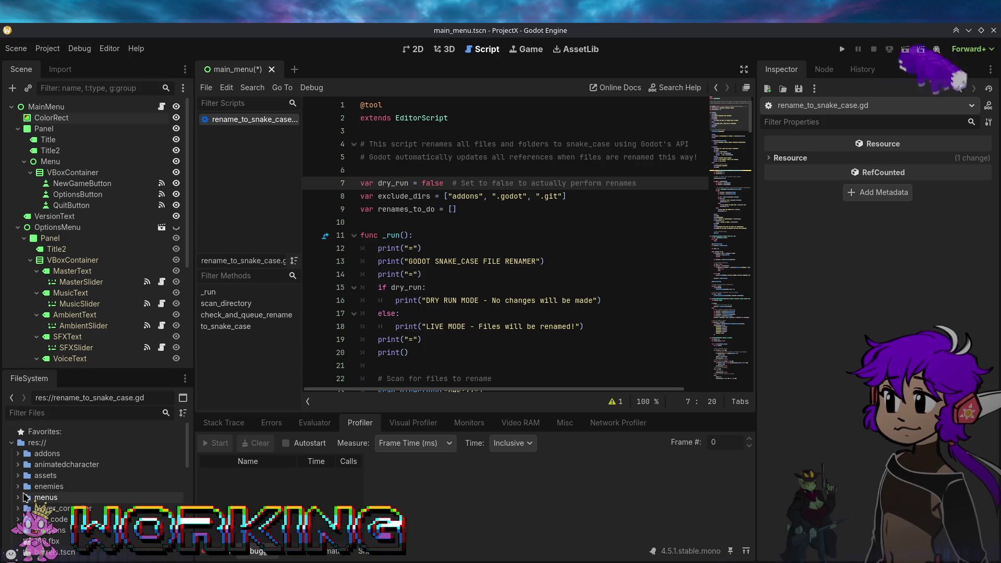
left_click(21, 490)
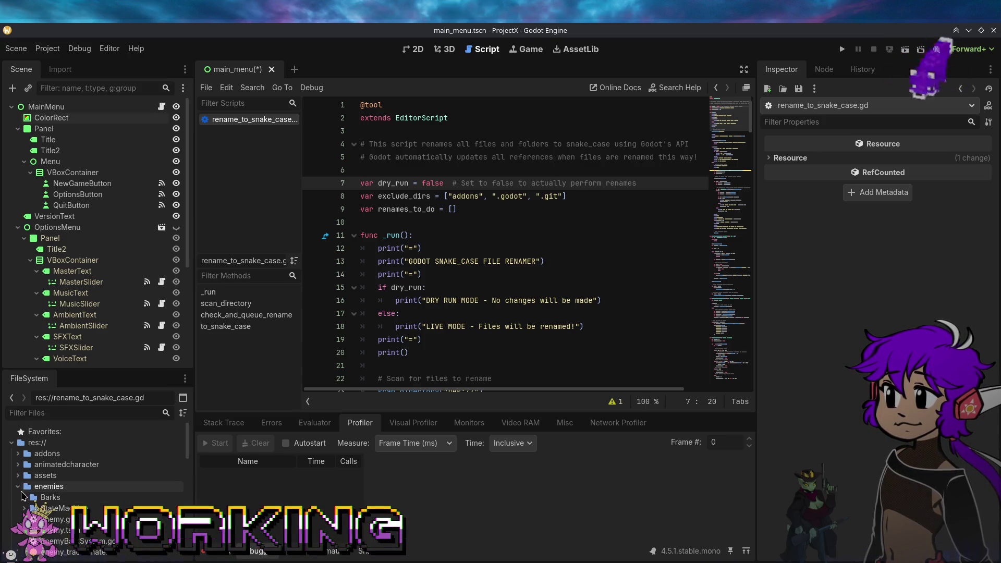
left_click(19, 486)
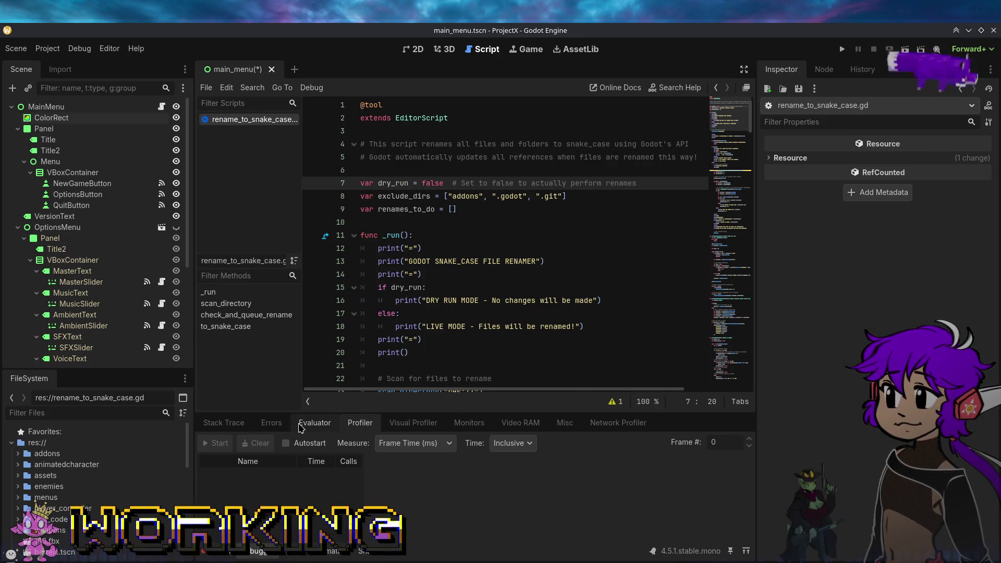
Step: Clear the Output log and change dry_run on line 7 from false to true
left_click(218, 553)
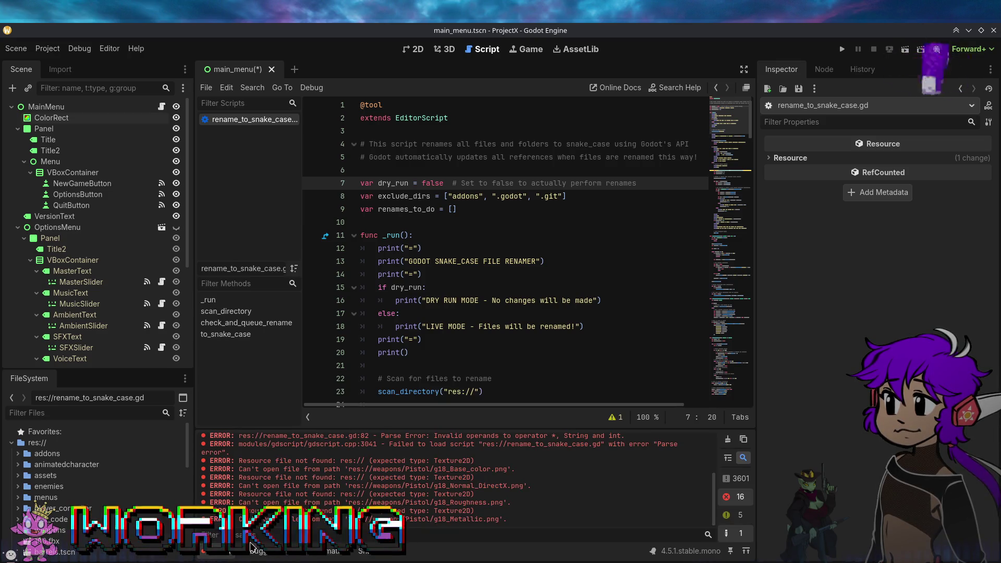
scroll(558, 488, "up", 5)
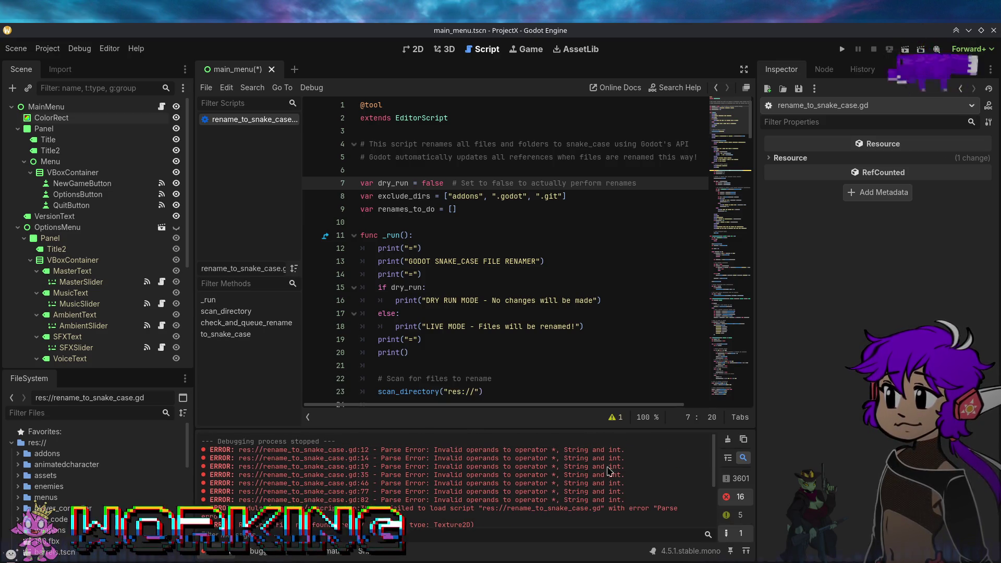
left_click(728, 439)
double_click(432, 183)
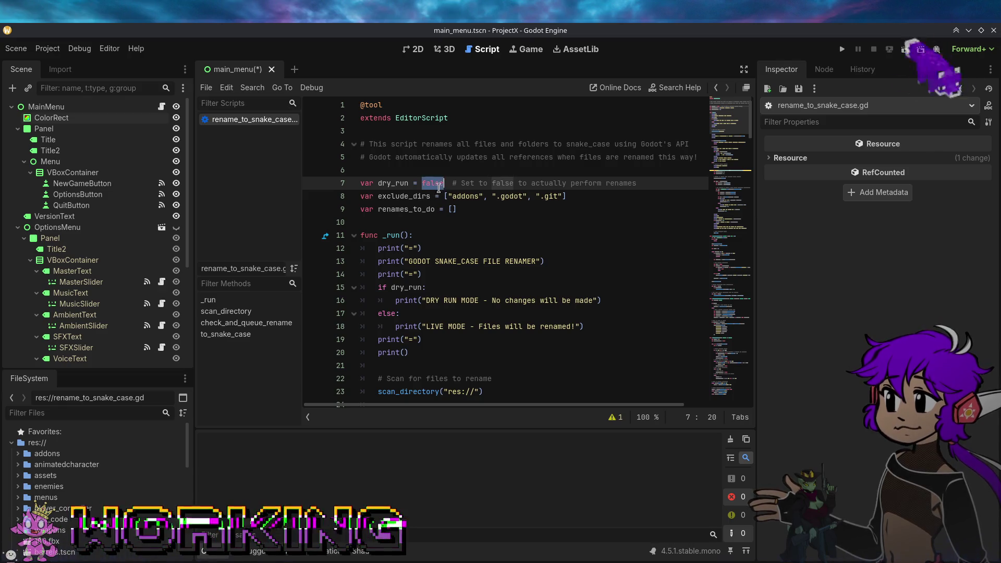
type("true")
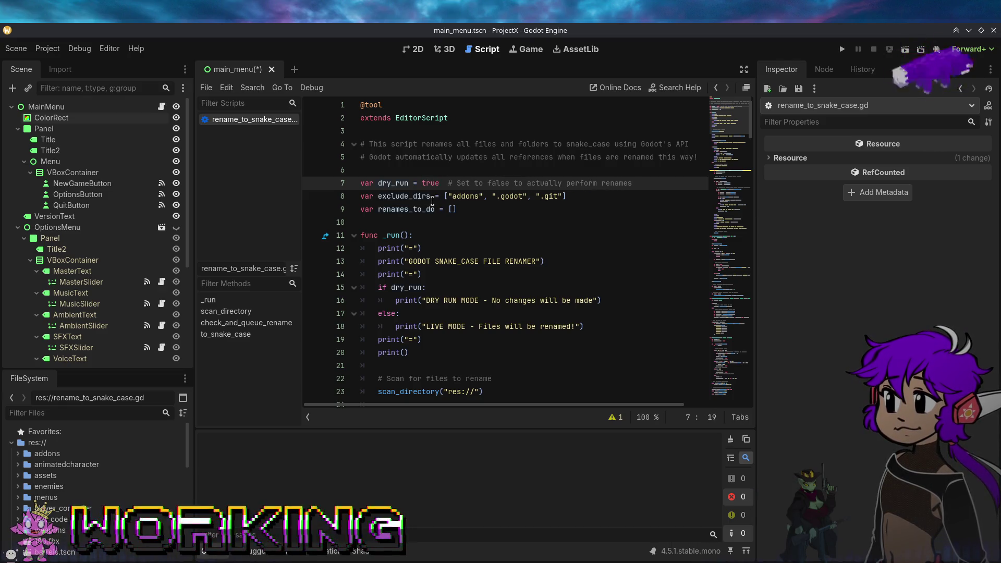
left_click(473, 227)
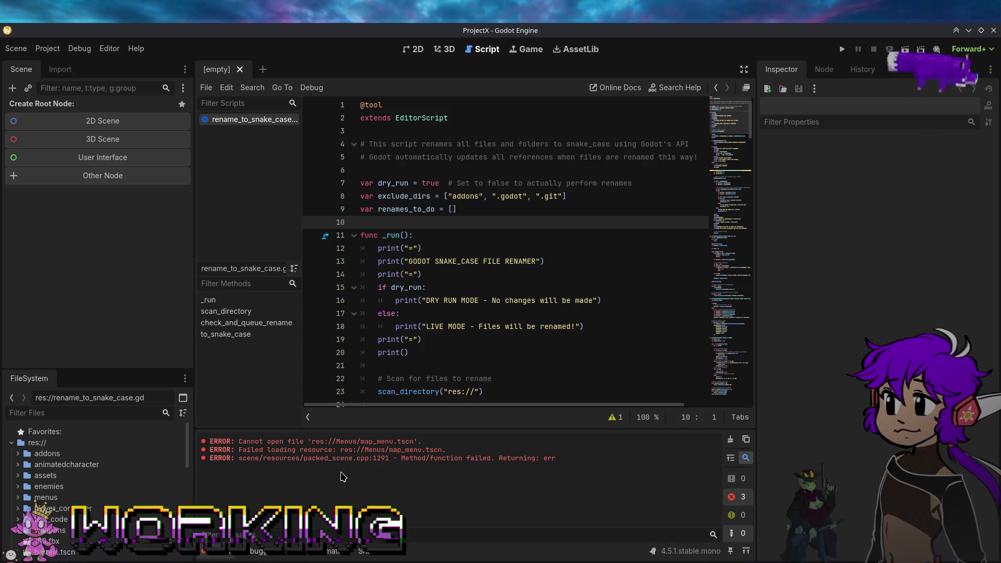
Step: Clear the log and run rename_to_snake_case.gd as a dry run
left_click(731, 440)
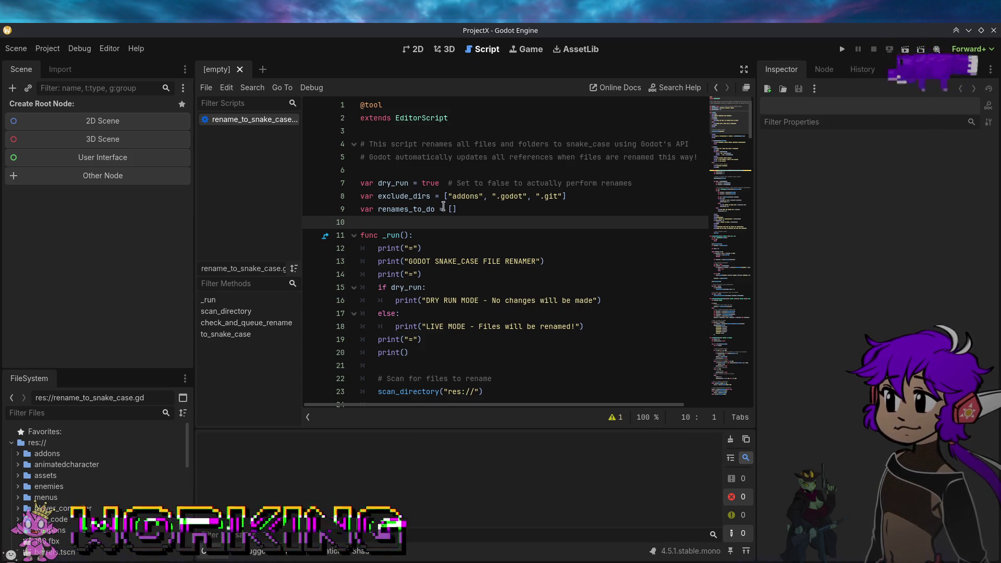
left_click(427, 183)
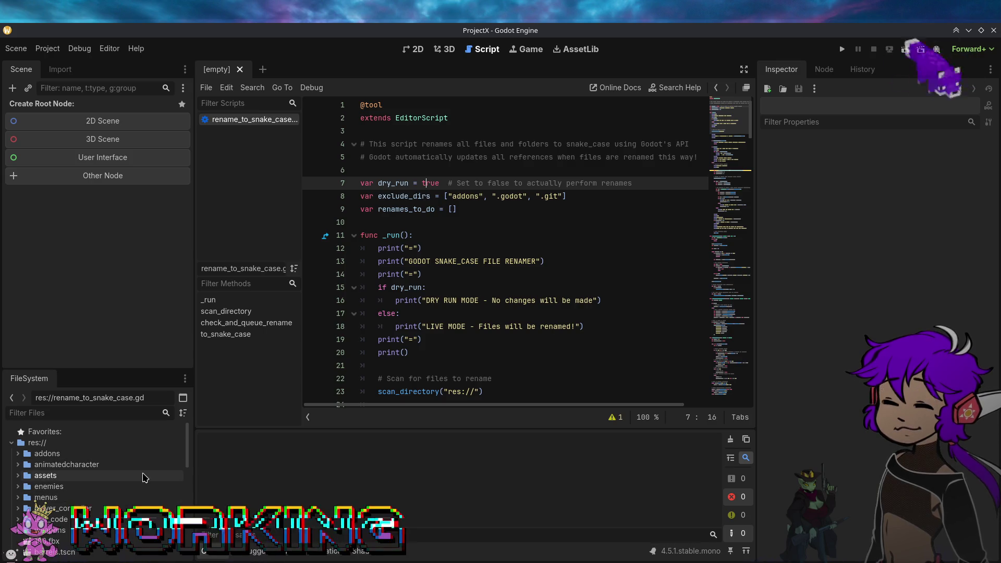
scroll(144, 475, "down", 3)
right_click(95, 496)
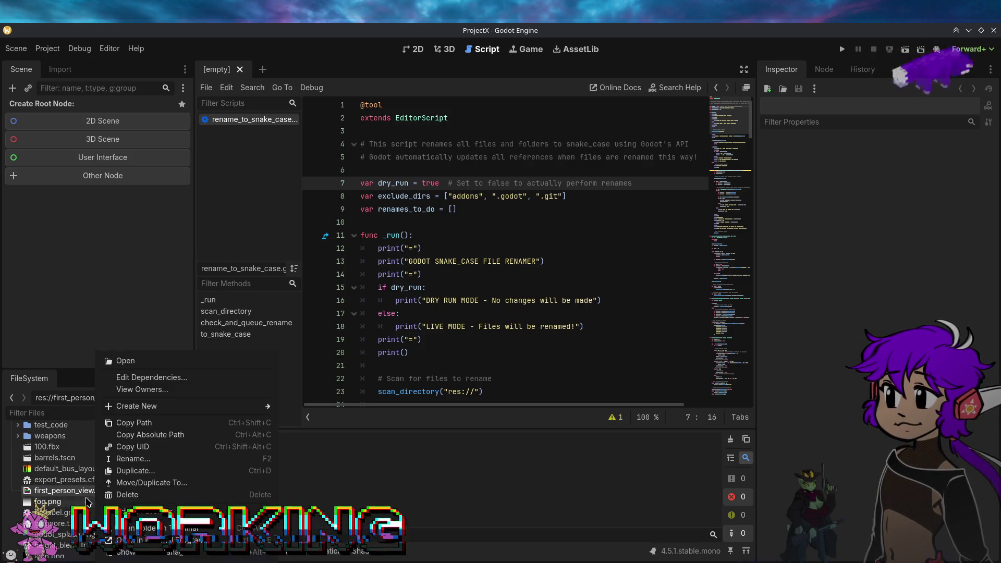
key("Escape")
scroll(108, 500, "down", 5)
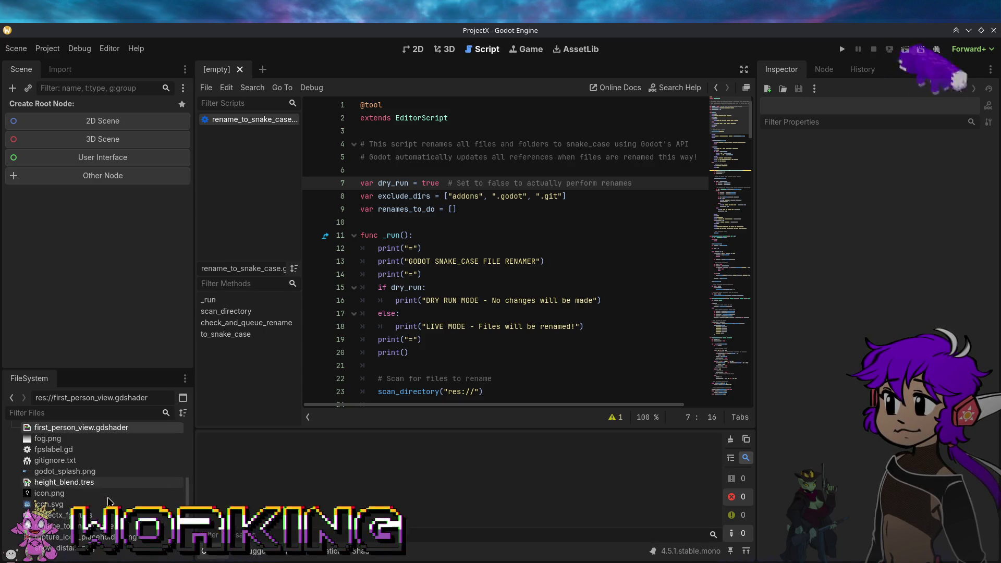
scroll(108, 501, "down", 1)
right_click(93, 499)
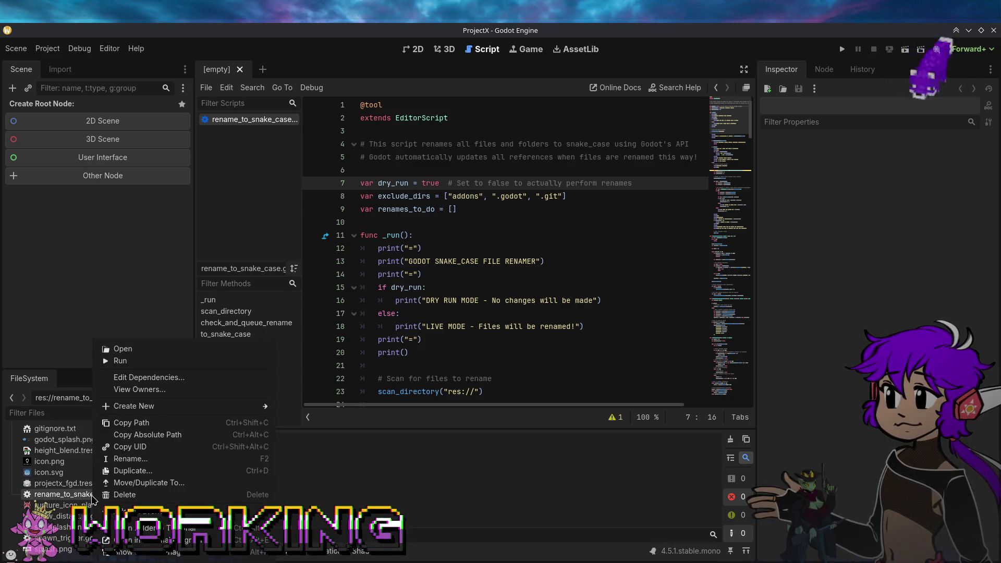
left_click(149, 369)
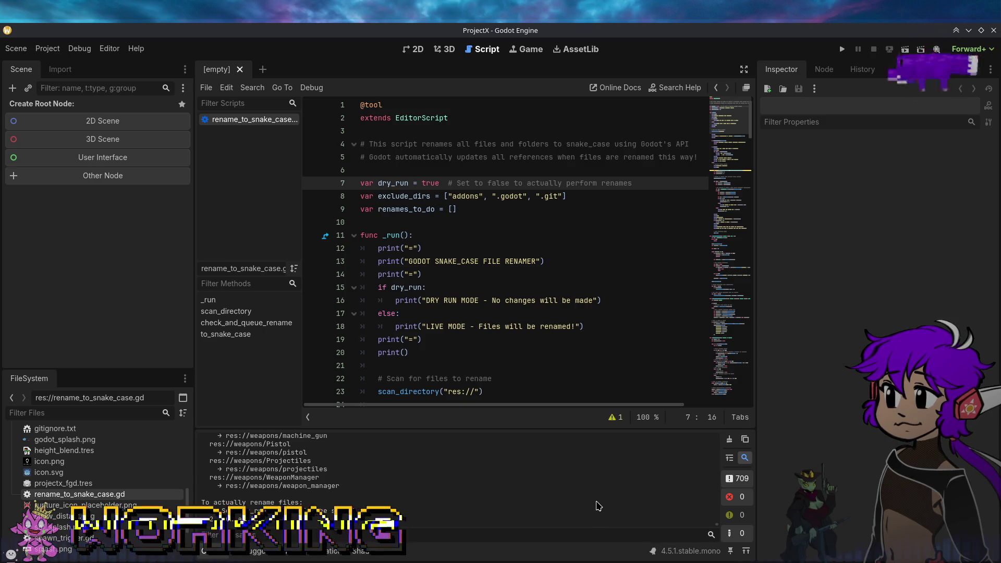
Step: Scroll through the Output panel to review the 347 files and folders listed for renaming
scroll(598, 505, "up", 5)
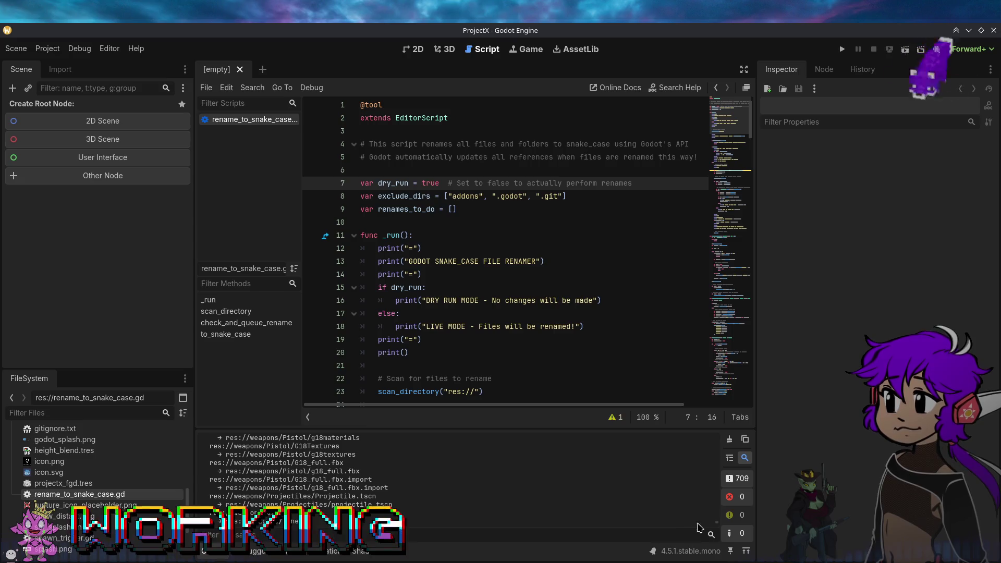
left_click_drag(716, 524, 719, 433)
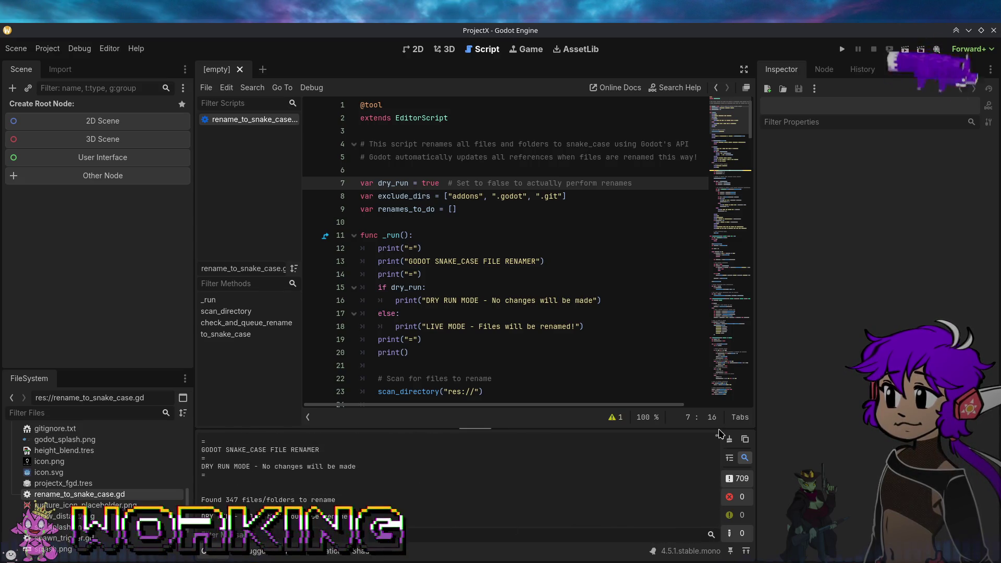
scroll(602, 503, "down", 5)
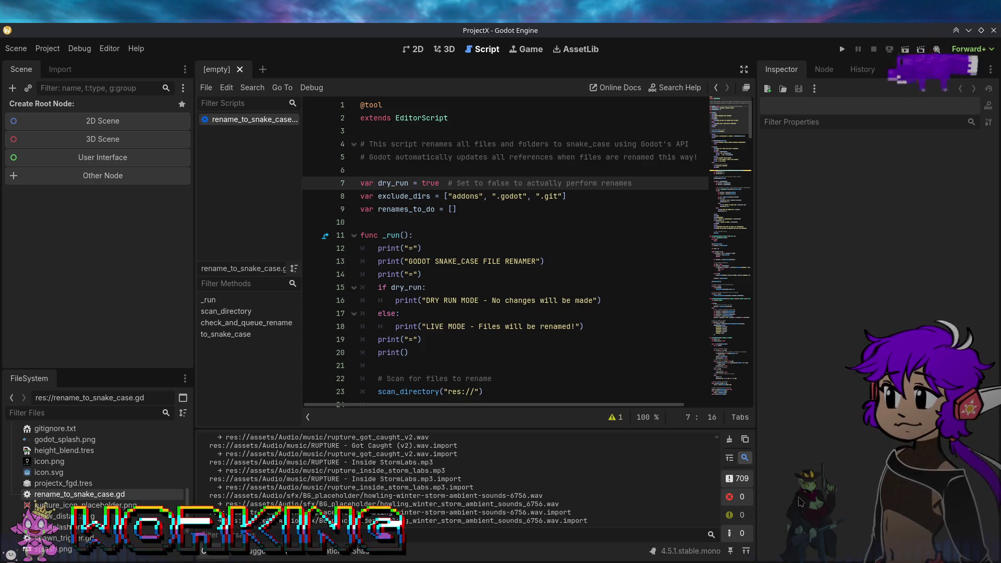
scroll(718, 442, "up", 5)
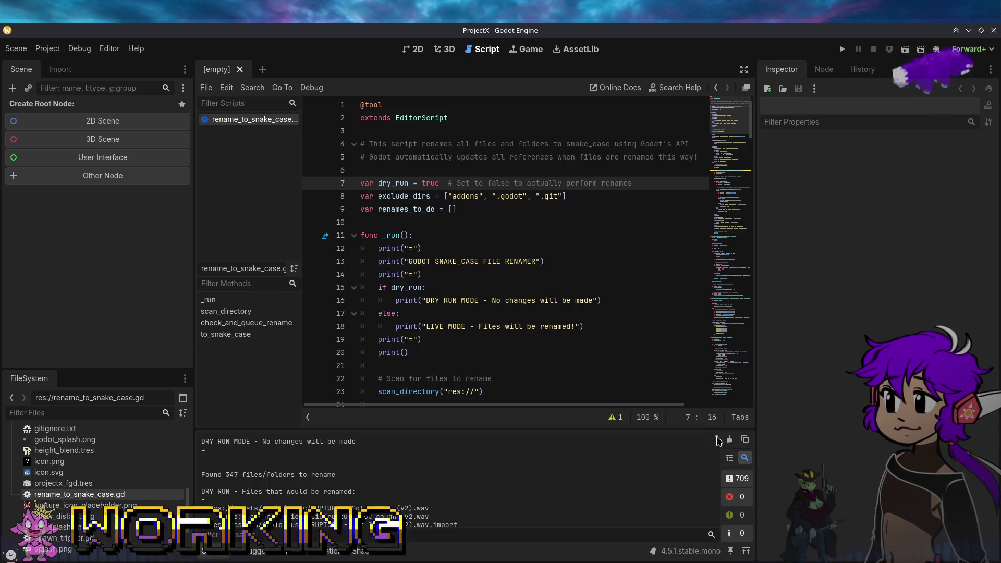
left_click_drag(718, 443, 715, 537)
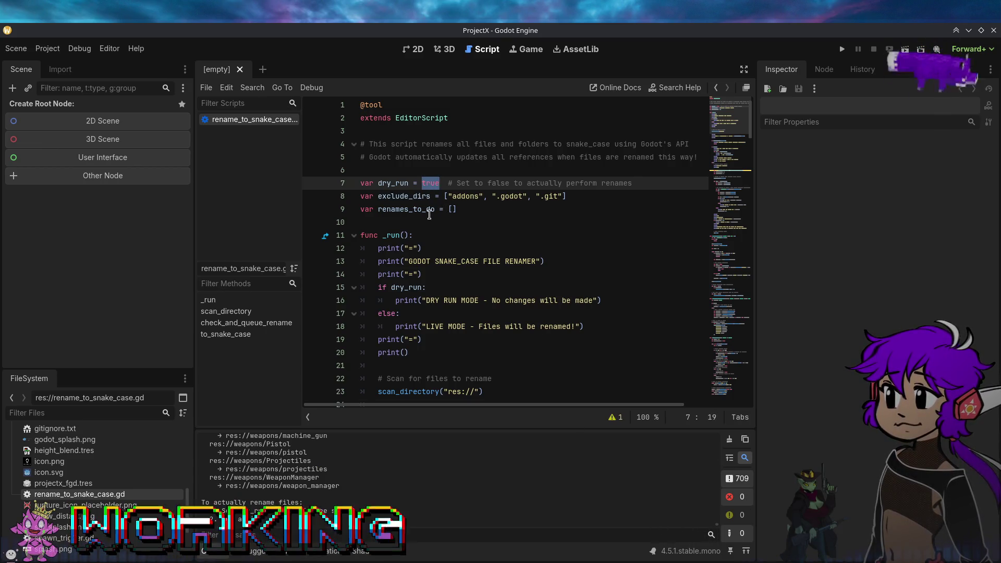
Step: Switch dry_run to false, clear the Output, and run the renamer script live
type("false")
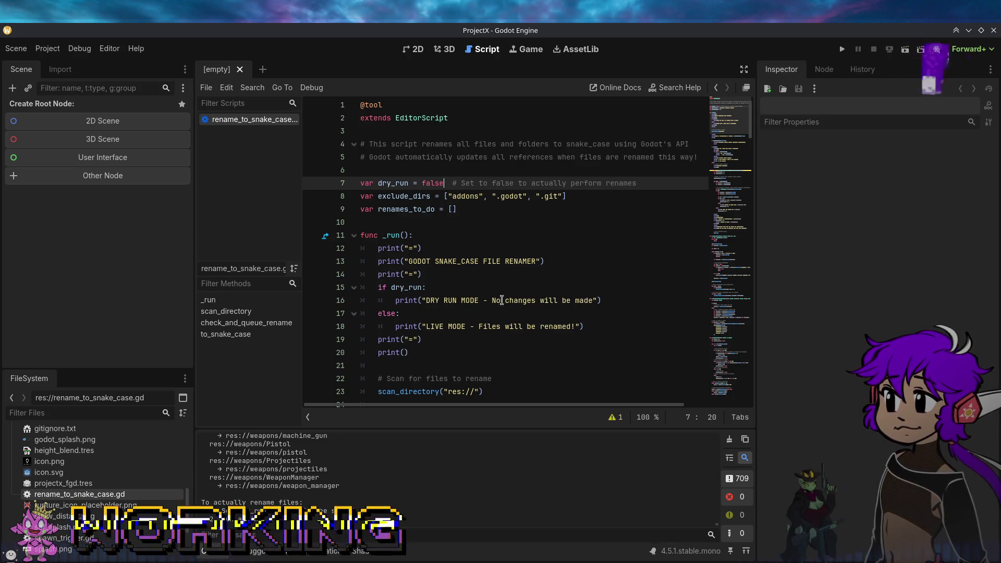
left_click(729, 440)
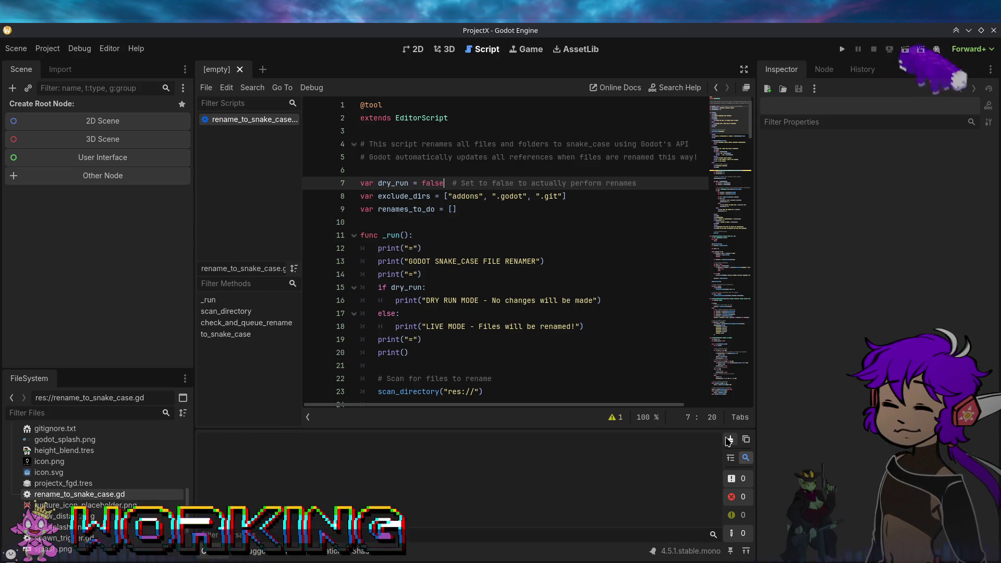
right_click(109, 500)
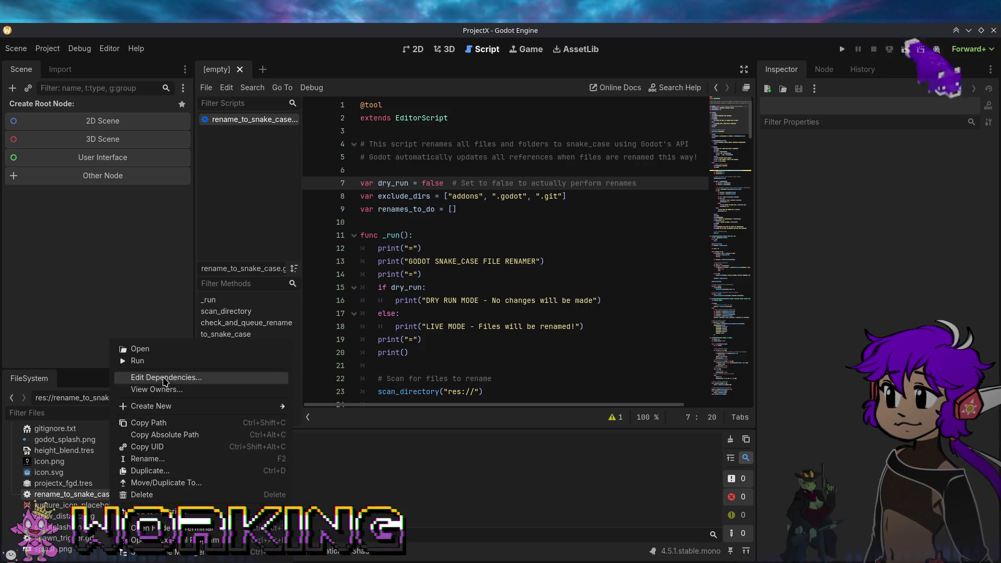
left_click(156, 362)
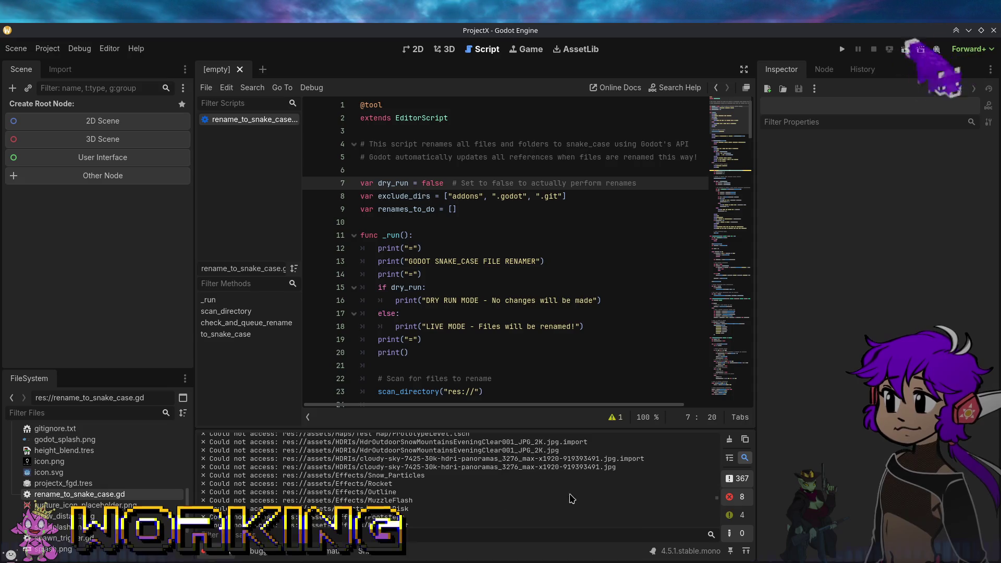
Step: Select and copy the entire Output log of failed renames
right_click(562, 480)
left_click(583, 498)
right_click(560, 480)
left_click(572, 487)
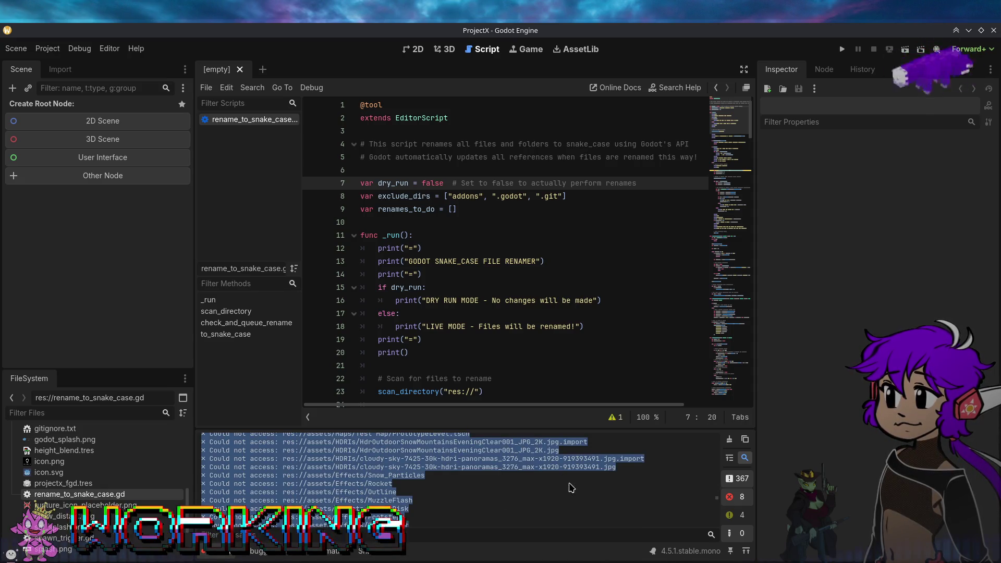
left_click(688, 510)
Step: Clear the output, rerun the renamer with Ctrl+Shift+X, and clear the output again
left_click(728, 439)
key("ctrl+shift+x")
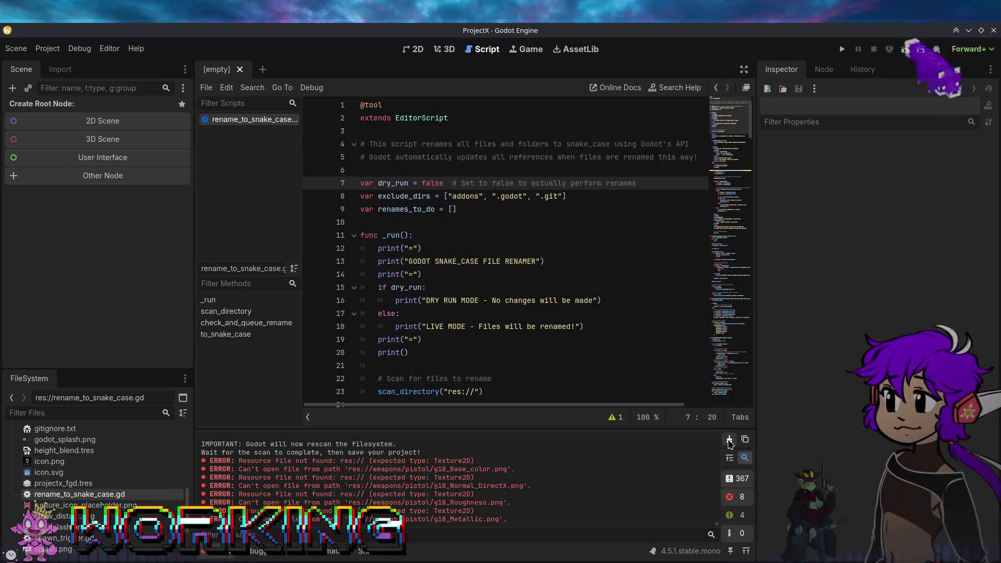
left_click(730, 440)
right_click(112, 494)
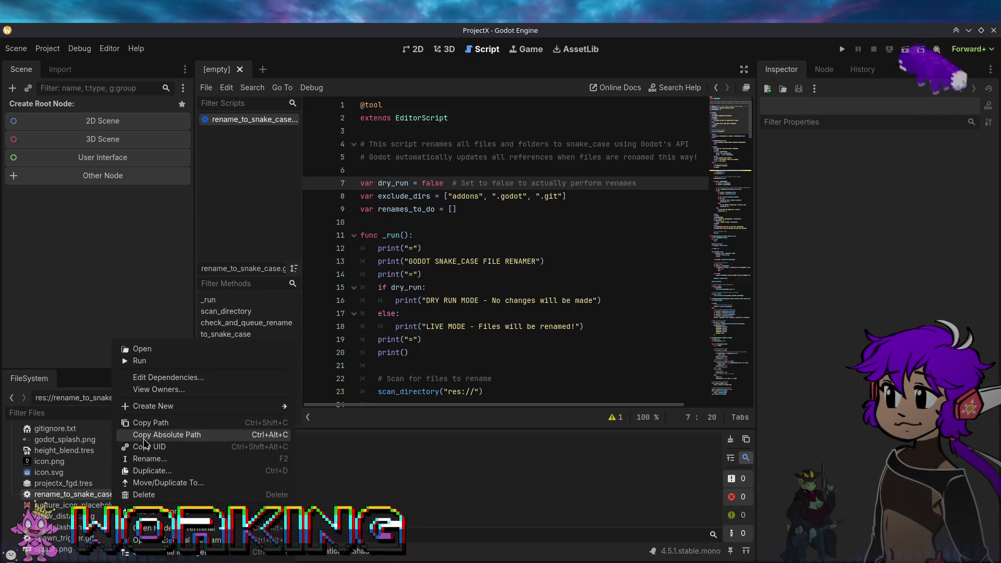
Step: Run the live renamer three more passes, clearing the Output between runs
left_click(162, 361)
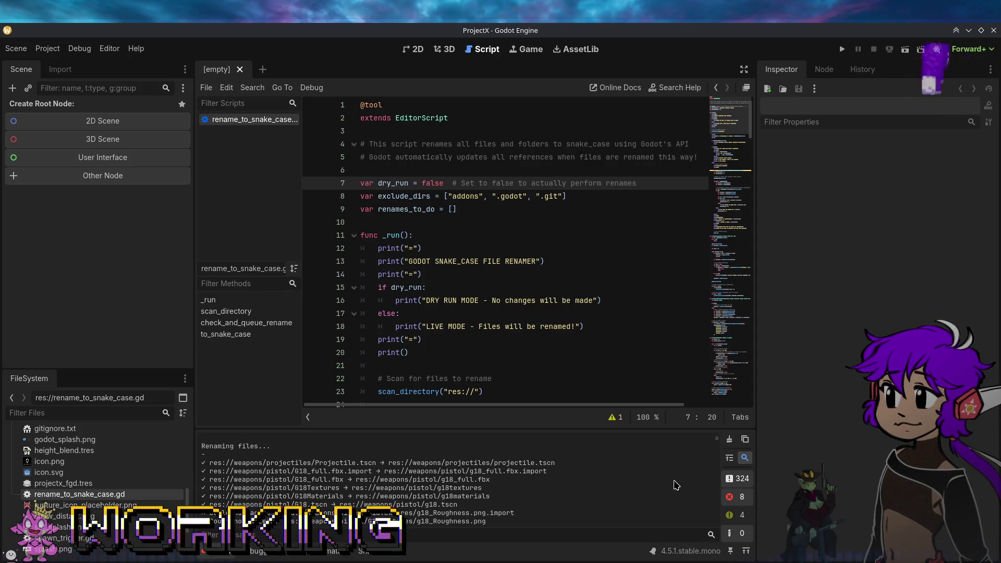
left_click(729, 439)
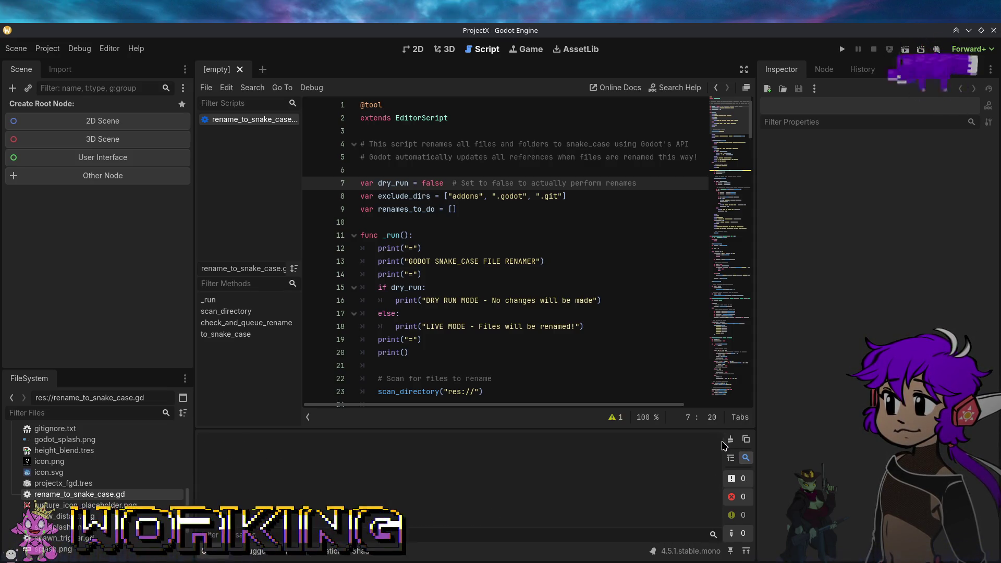
right_click(151, 494)
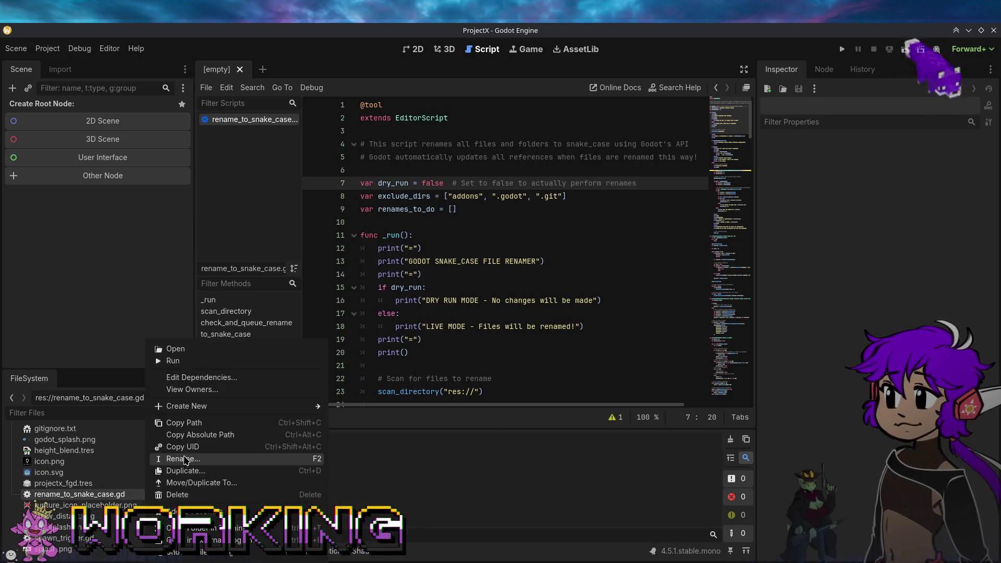
left_click(172, 361)
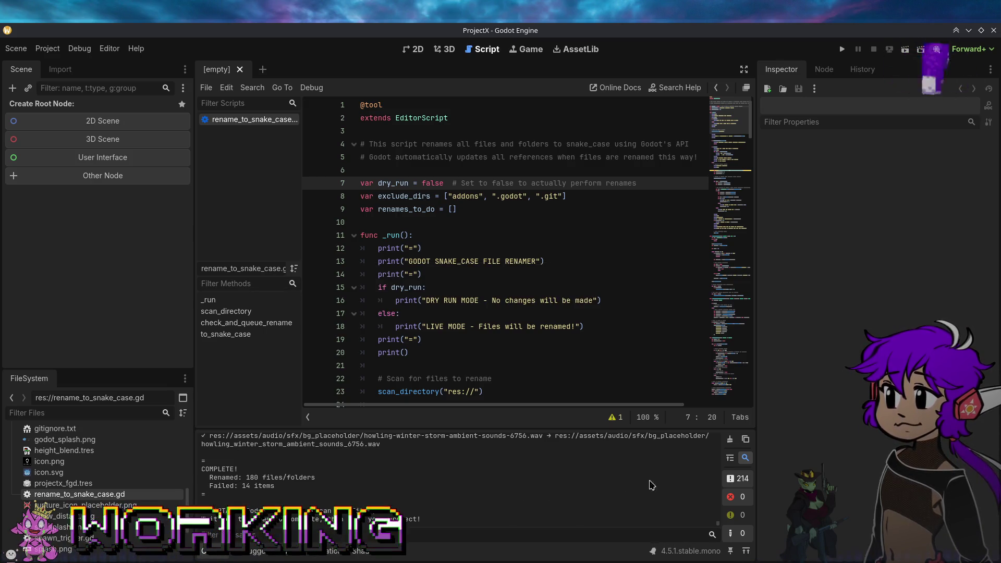
left_click(730, 439)
right_click(140, 495)
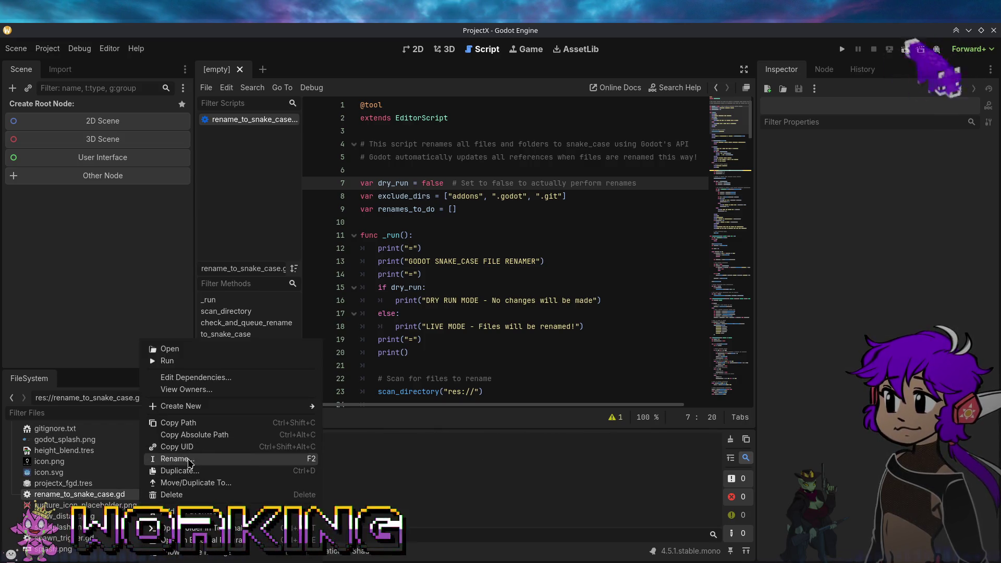
left_click(197, 364)
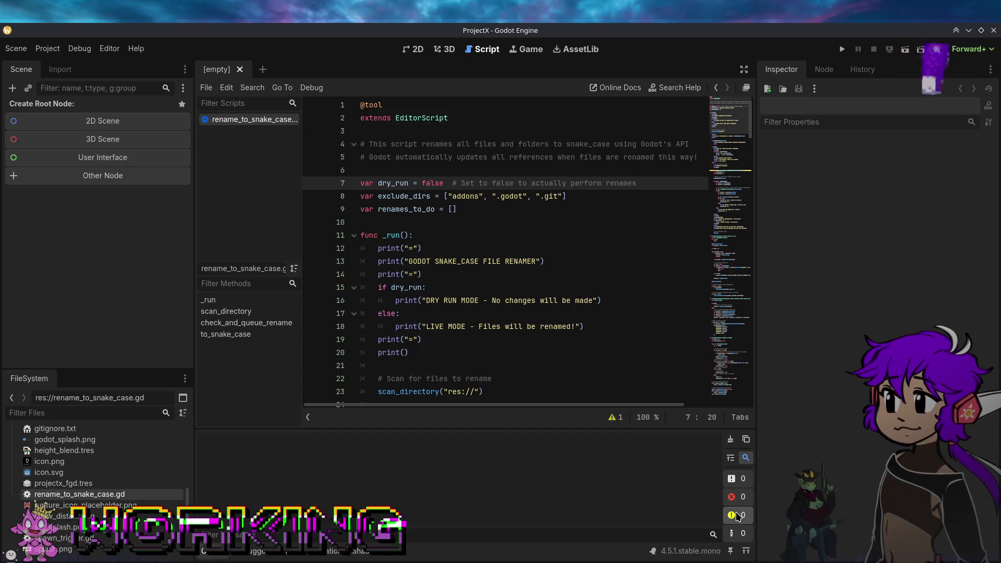
left_click(614, 418)
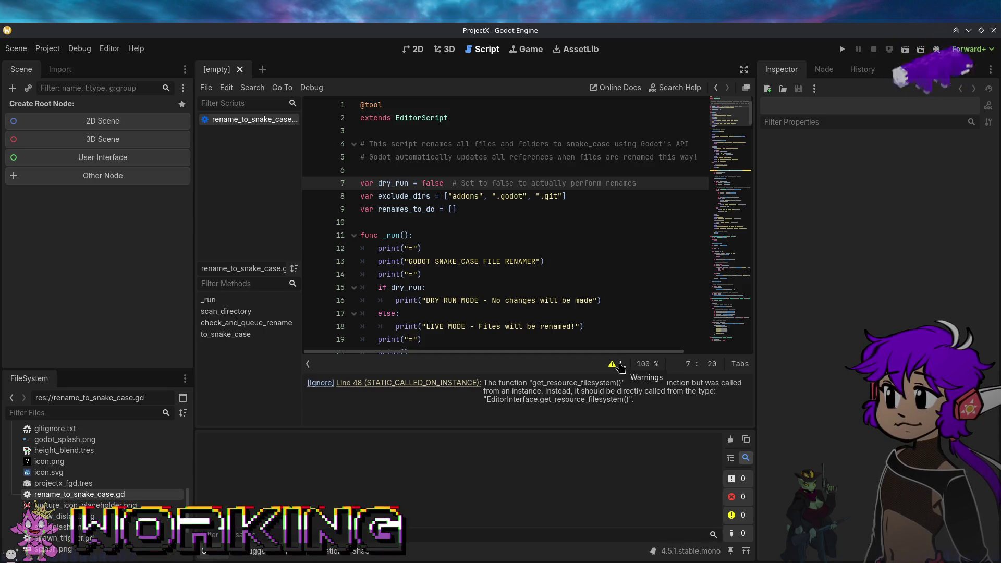
left_click(620, 365)
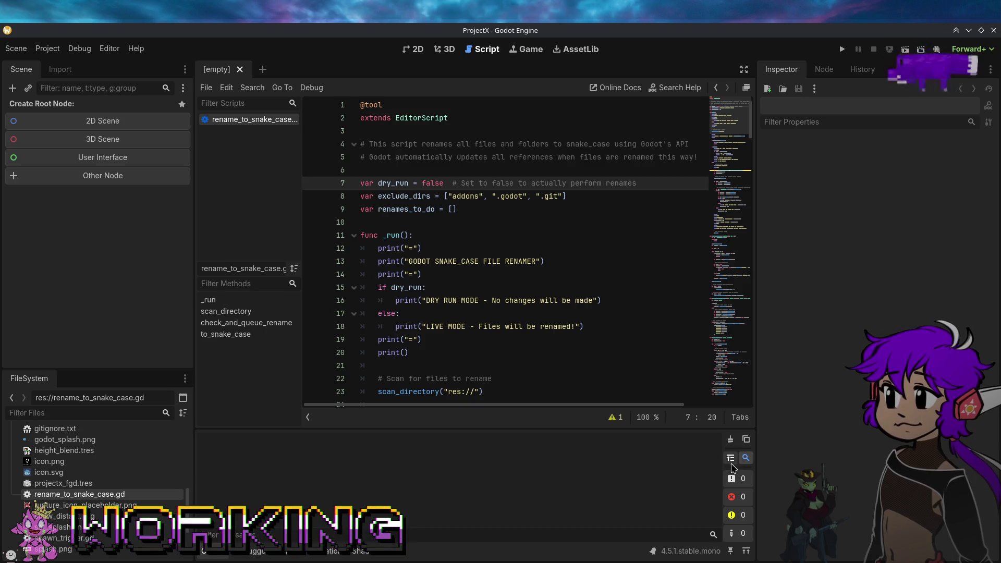
right_click(154, 496)
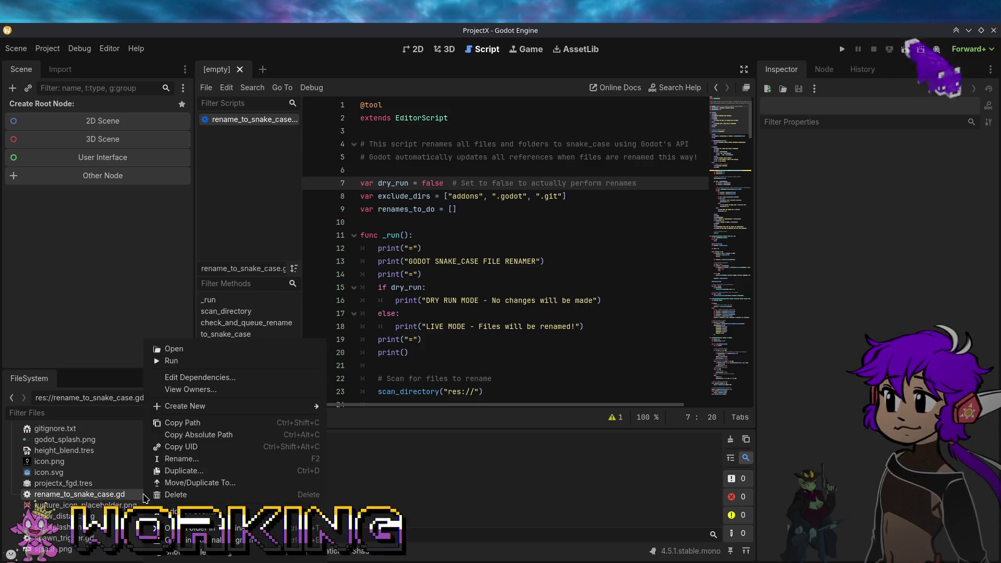
Step: Set dry_run back to true, rerun the renamer to confirm 0 files remain, and clear the output
double_click(437, 183)
type("true")
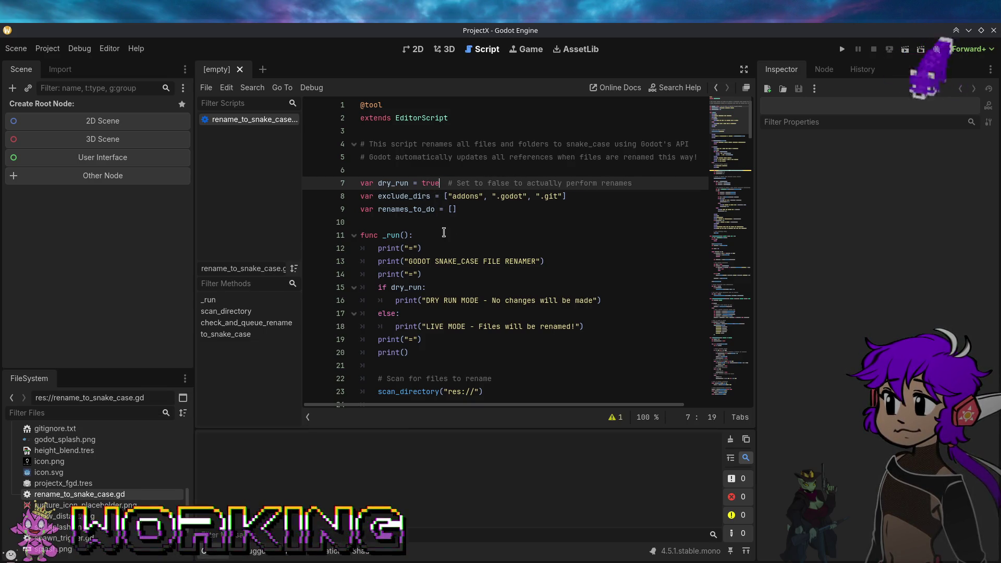
left_click(444, 233)
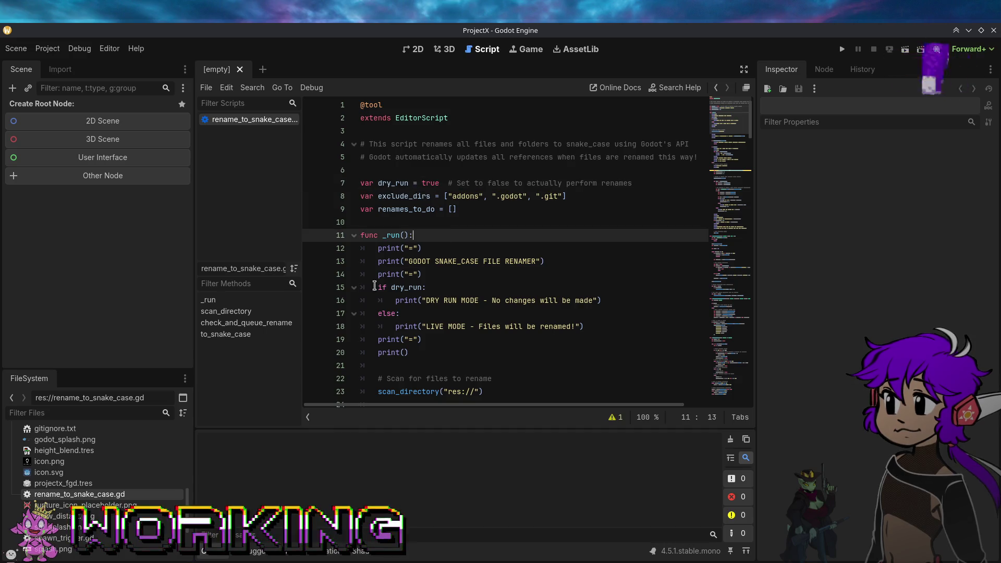
right_click(82, 496)
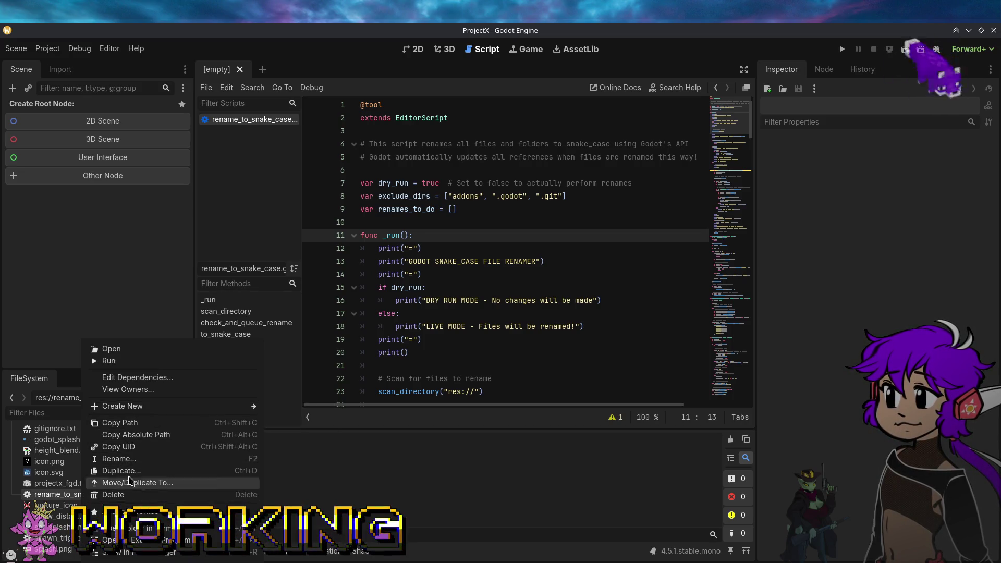
left_click(134, 362)
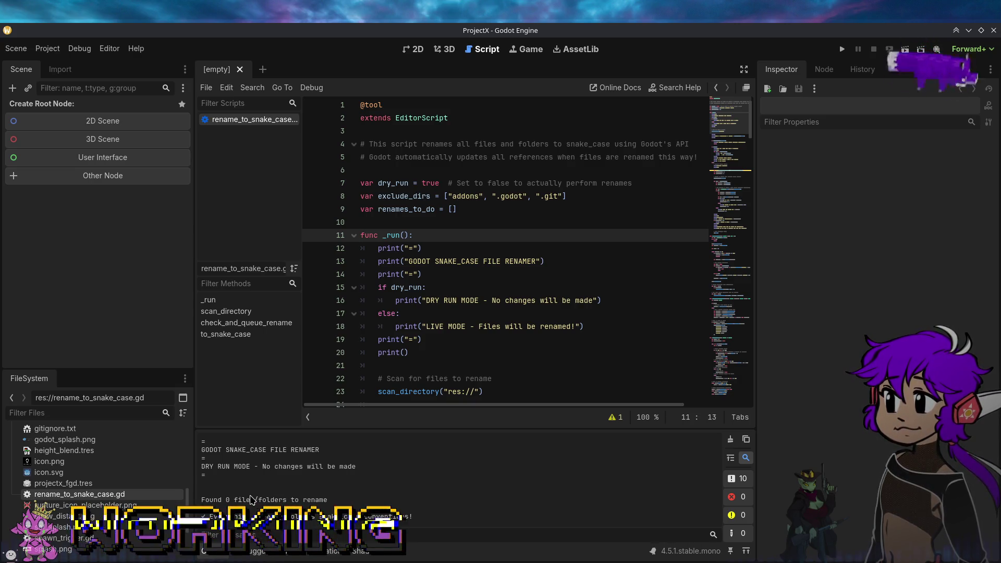
left_click(731, 441)
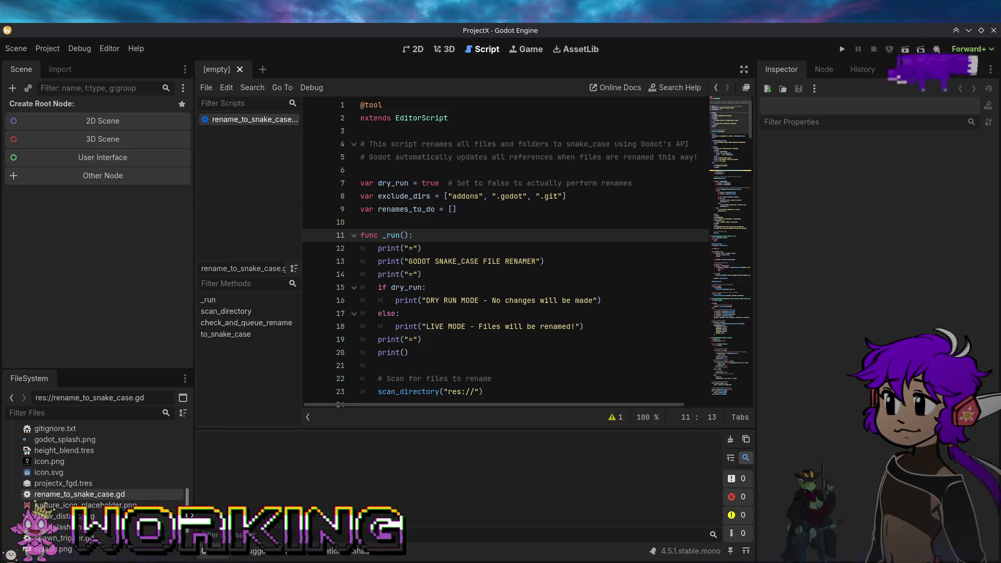
scroll(99, 459, "down", 3)
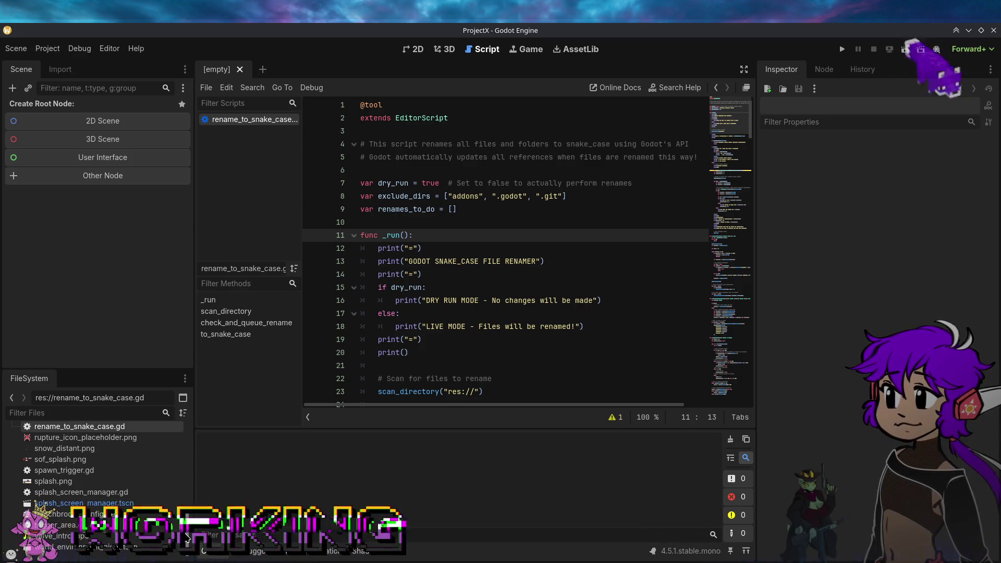
left_click_drag(187, 539, 193, 465)
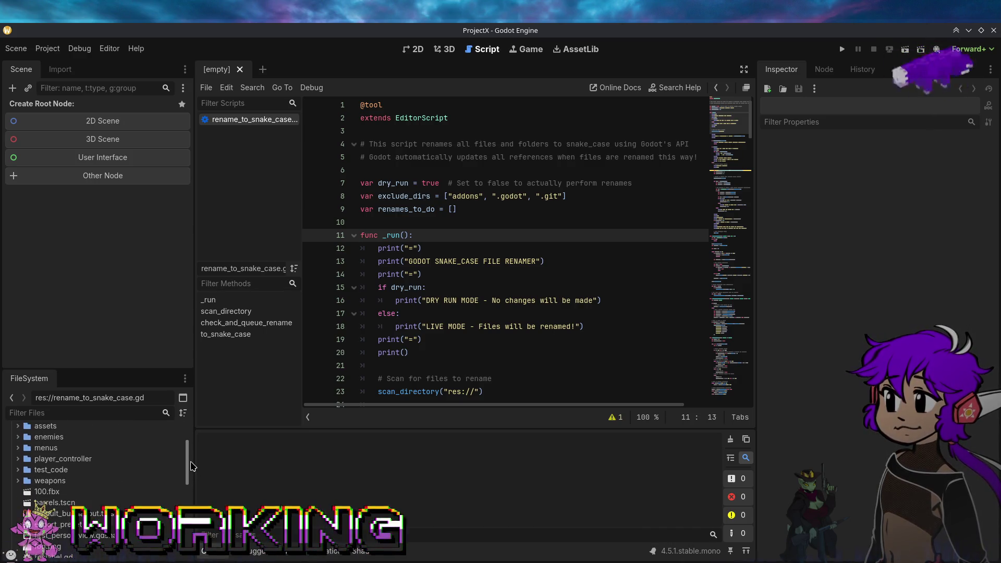
scroll(190, 454, "up", 3)
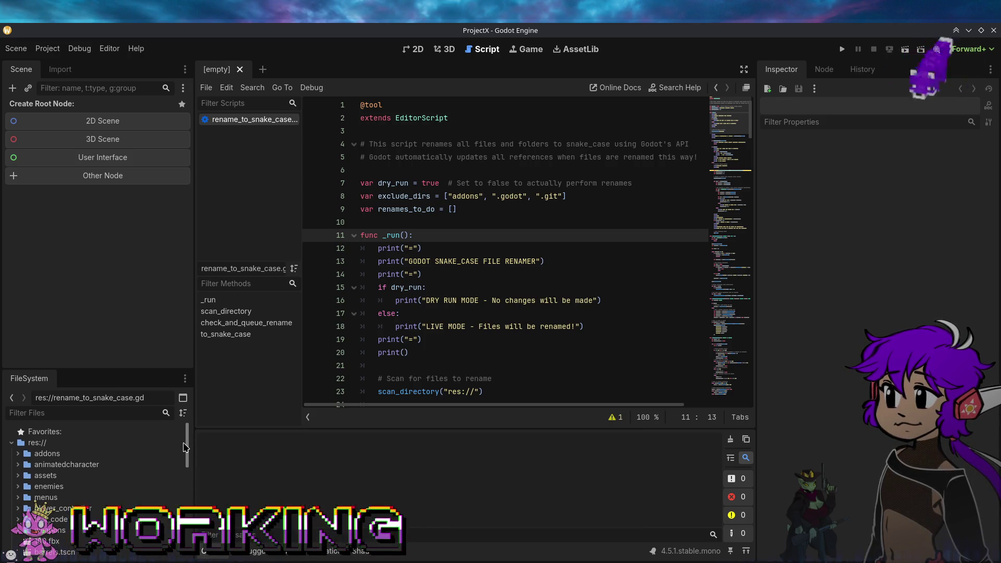
scroll(185, 454, "down", 1)
scroll(185, 454, "up", 1)
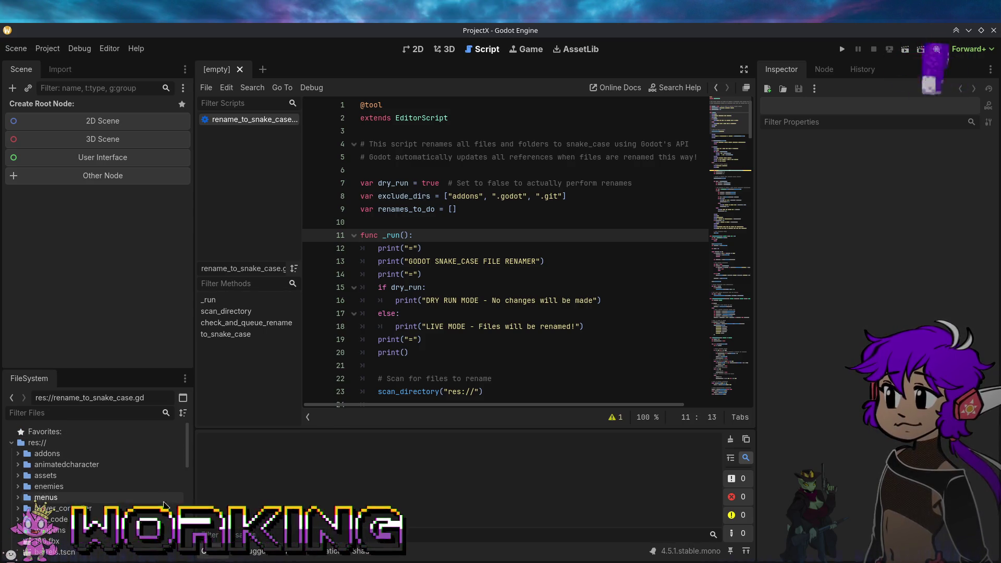
scroll(152, 516, "down", 10)
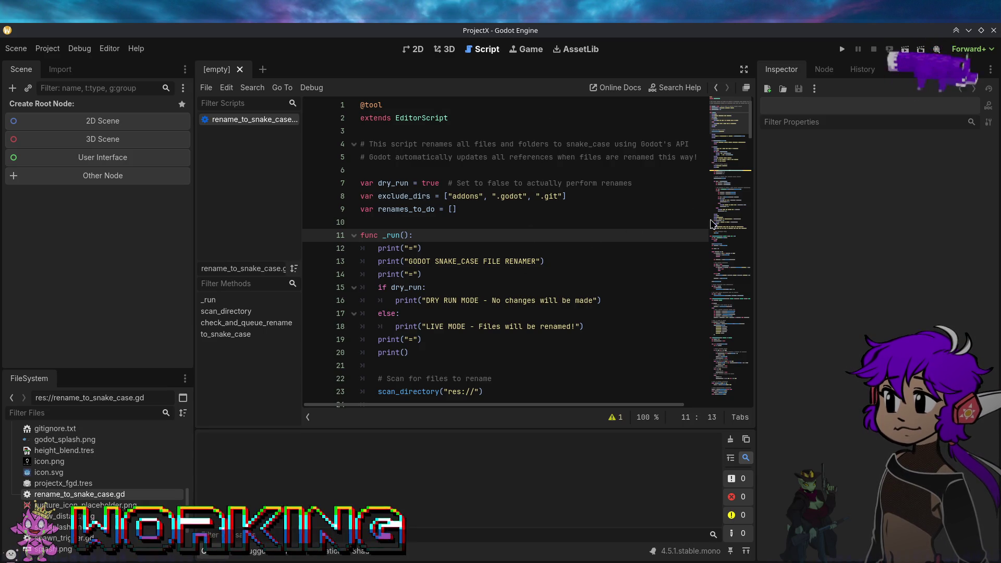
Step: Scroll to the live-rename else branch and review the Line 48 get_resource_filesystem static-call warning
scroll(559, 322, "down", 7)
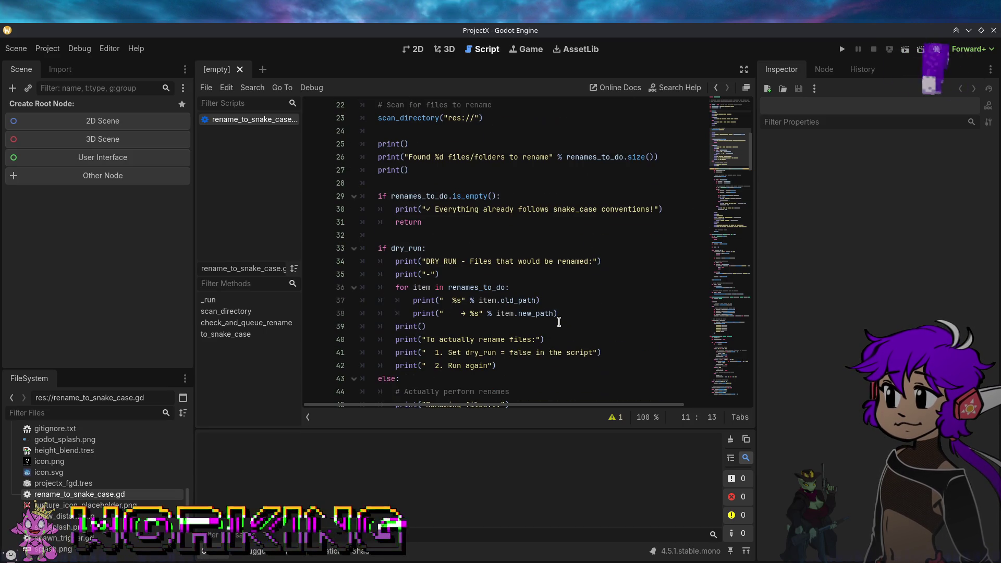
scroll(556, 322, "down", 4)
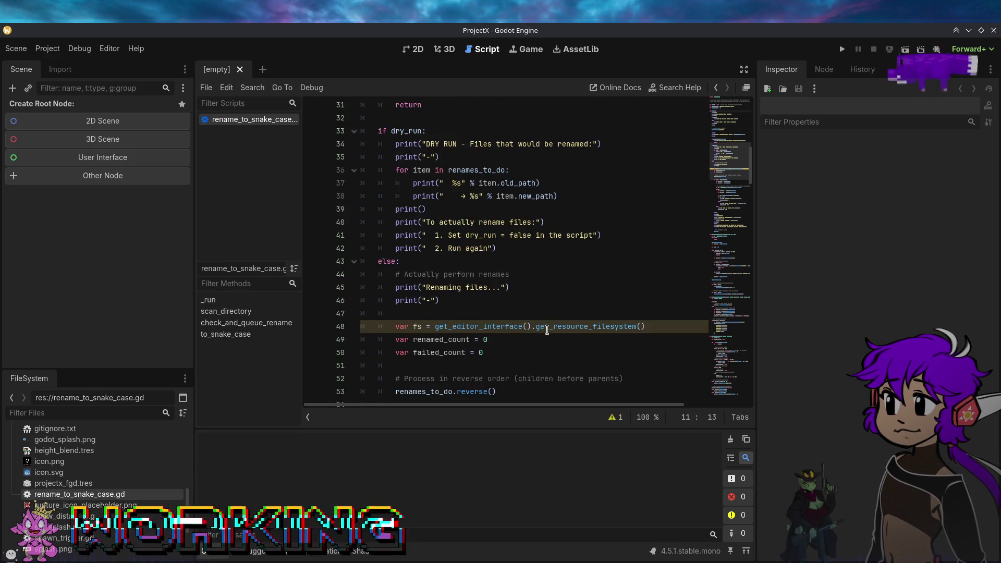
scroll(547, 330, "down", 1)
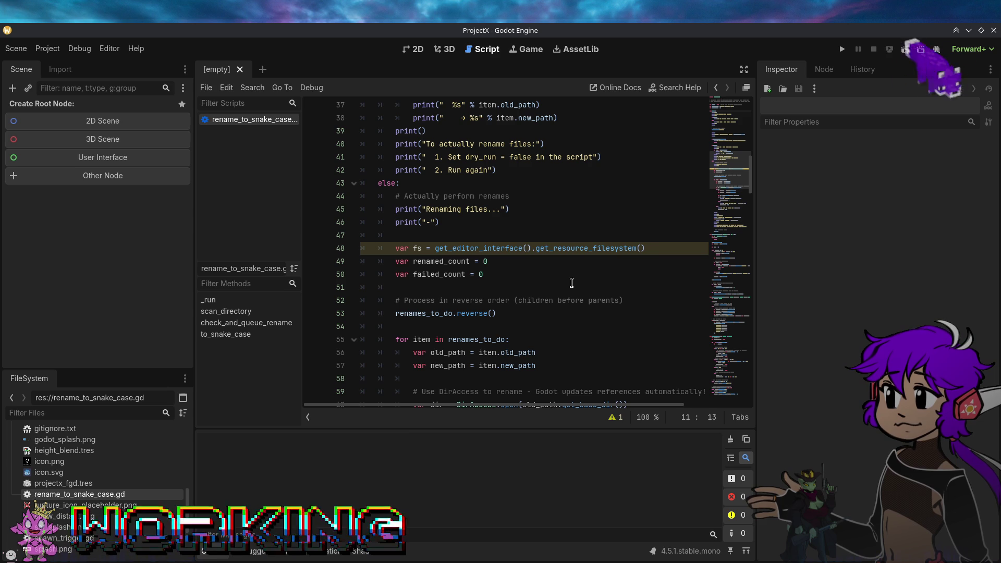
left_click(613, 418)
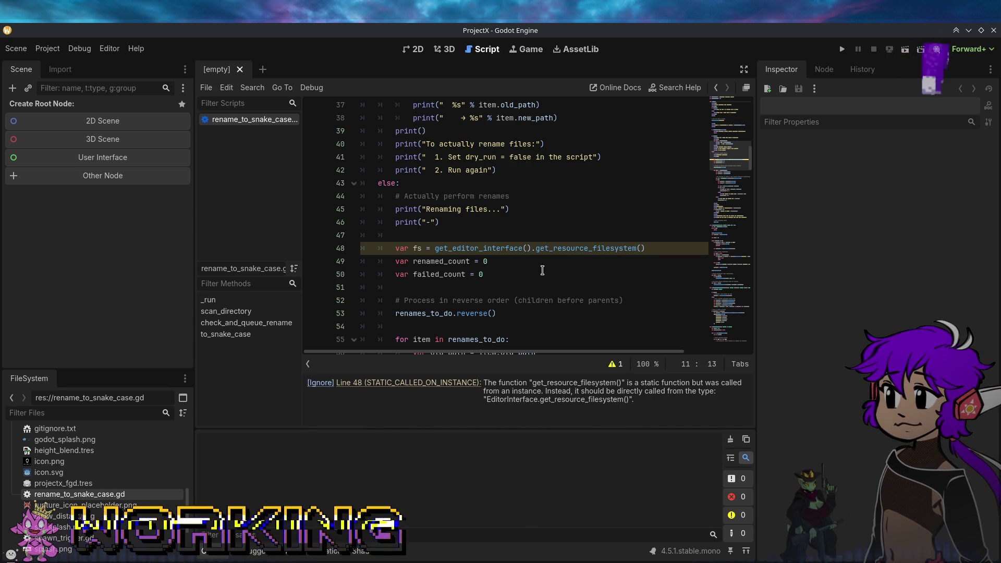
mouse_move(513, 250)
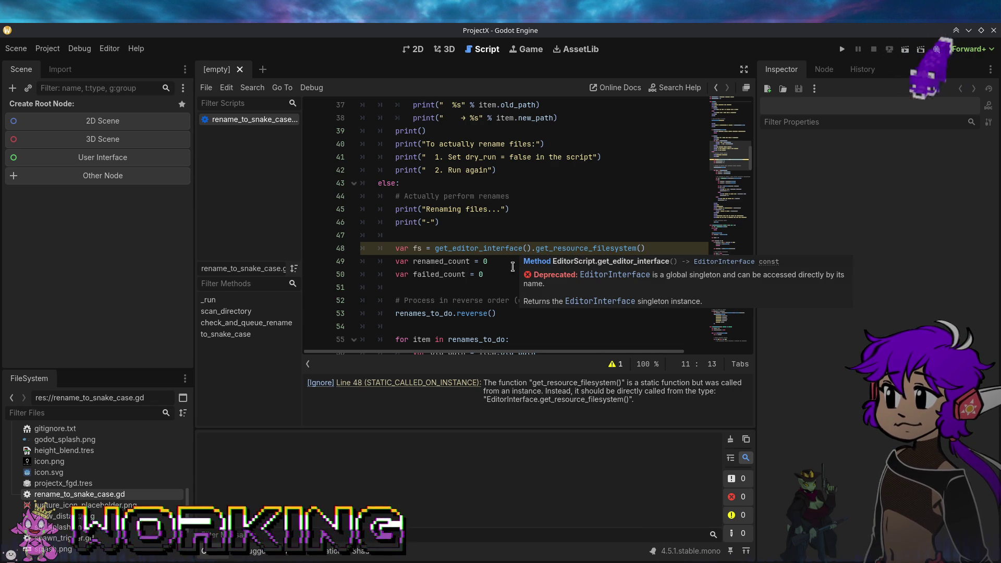
left_click(620, 365)
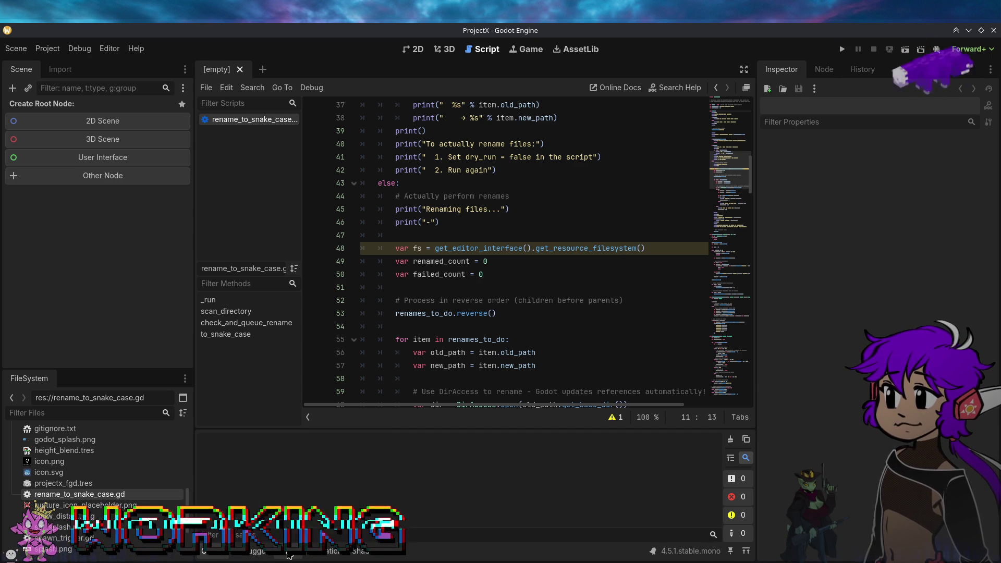
Step: Turn the Master audio bus down to -80 dB and launch the project
left_click(294, 551)
left_click_drag(208, 423, 208, 464)
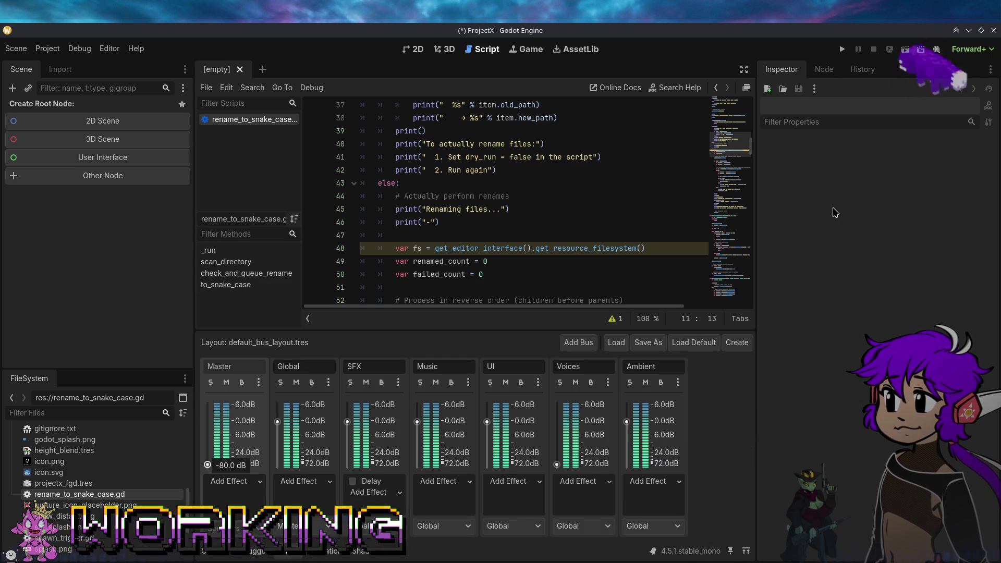
left_click(842, 50)
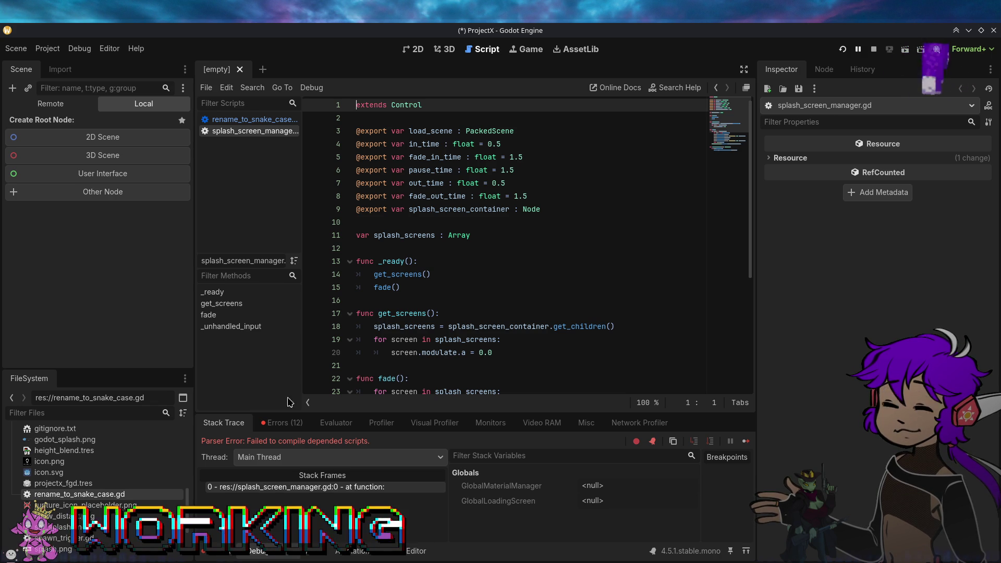
Step: Review the debugger's missing-file load errors, including main_theme.tres and MaterialManager.tscn, then stop the game
left_click(285, 424)
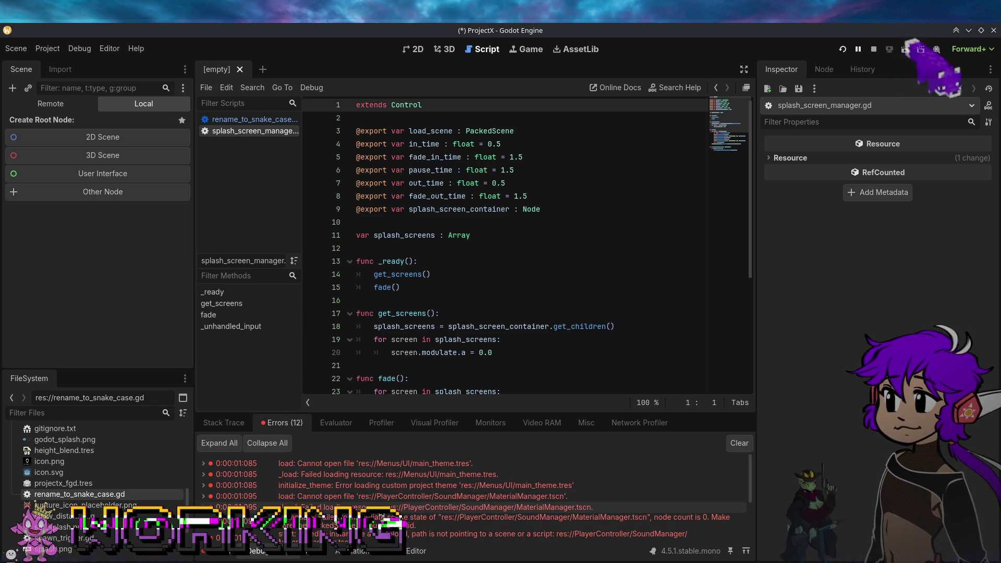
scroll(378, 496, "down", 3)
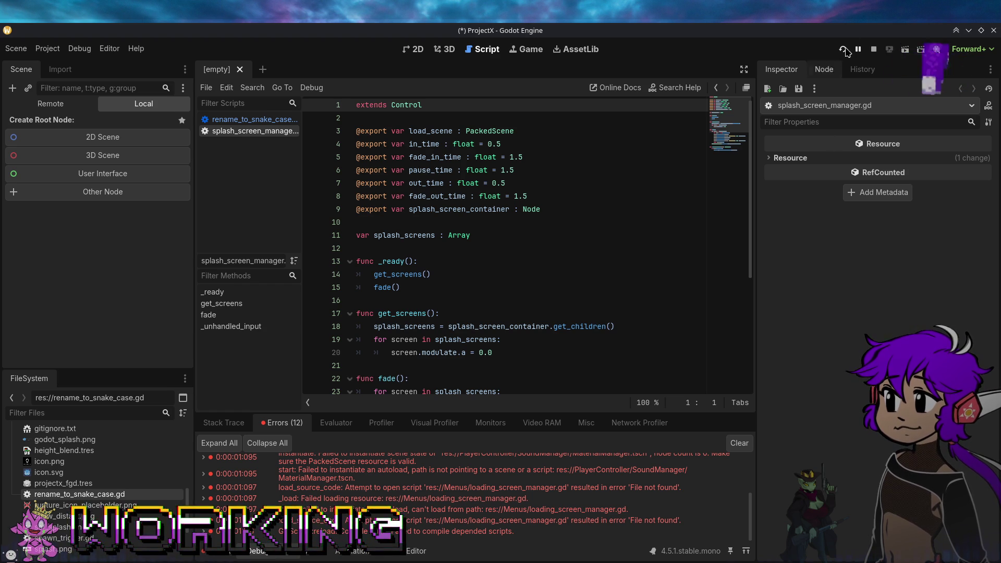
left_click(875, 47)
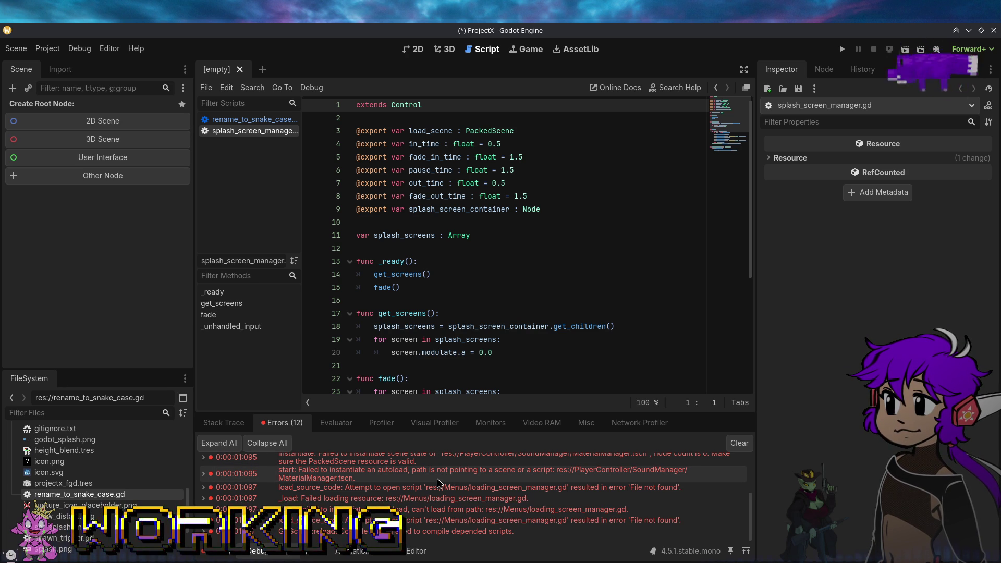
scroll(438, 484, "up", 5)
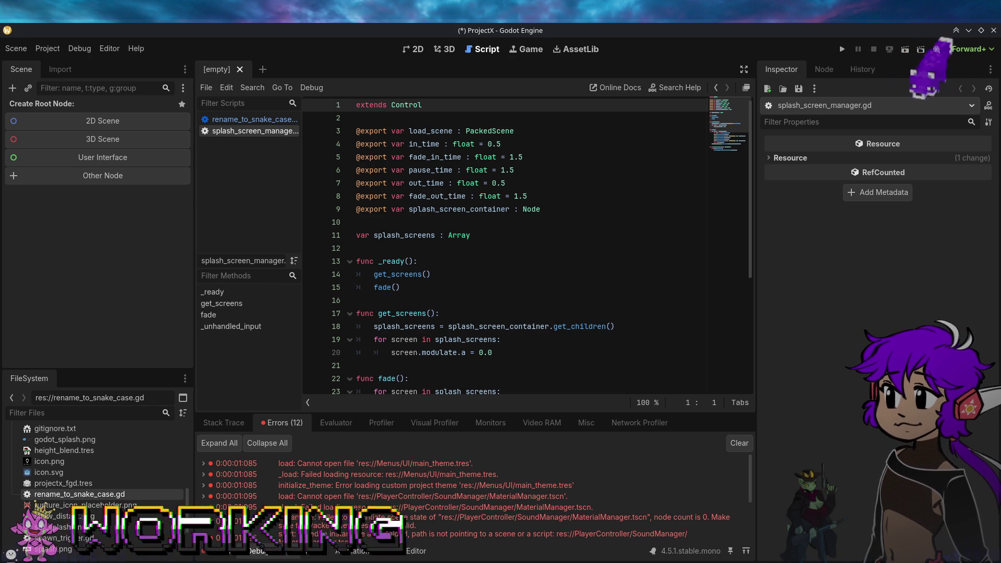
left_click(994, 30)
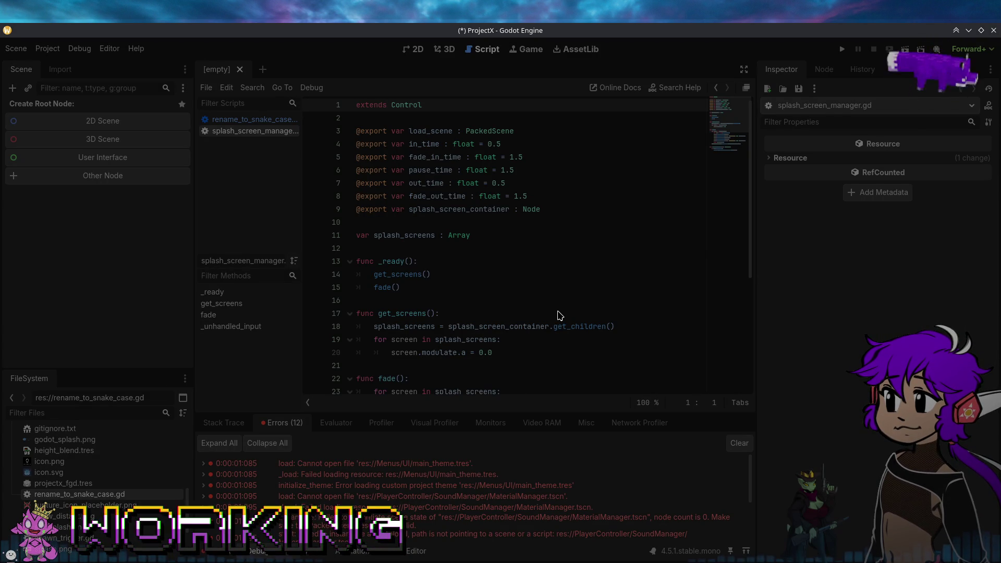